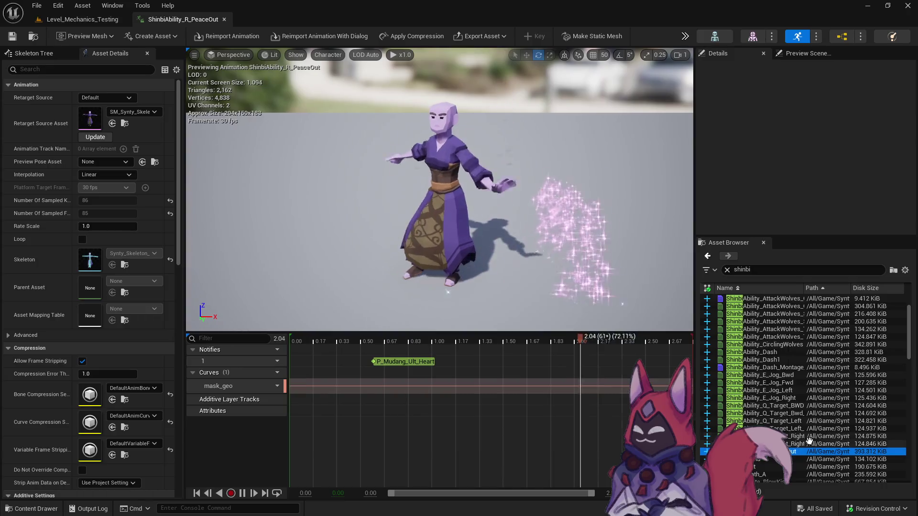
# Preview Shinbi's Q_Target_Right_R, E_Jog_Right, Dash1 and CirclingWolves animations, then open AttackWolves_StartTarget_R
pyautogui.doubleClick(800, 442)
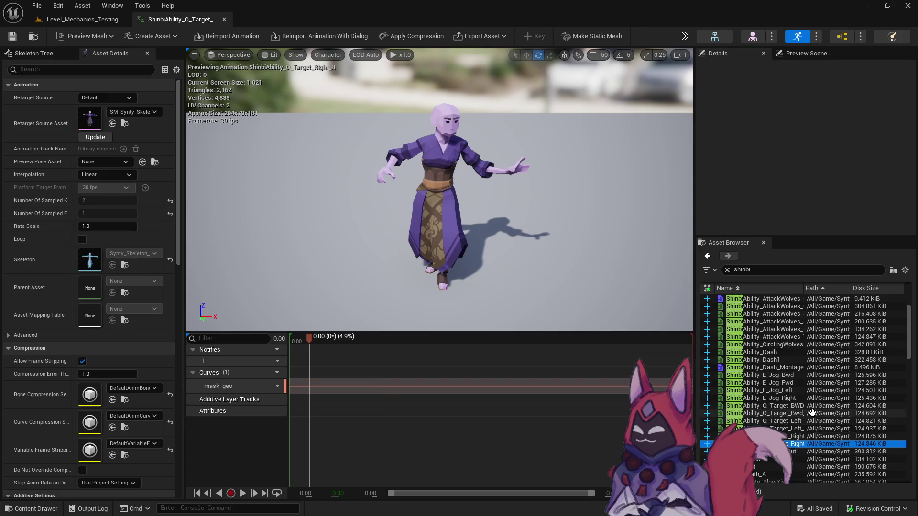
pyautogui.click(796, 397)
pyautogui.doubleClick(792, 360)
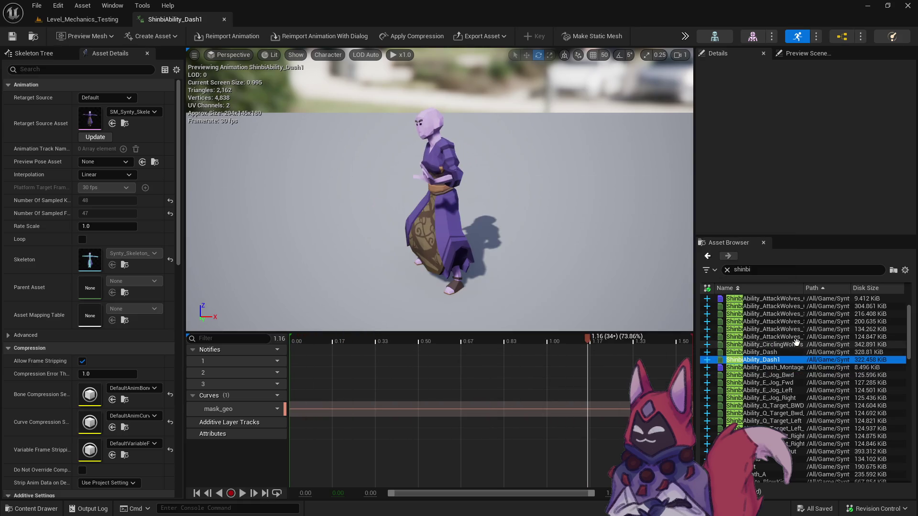
pyautogui.click(789, 344)
pyautogui.doubleClick(789, 337)
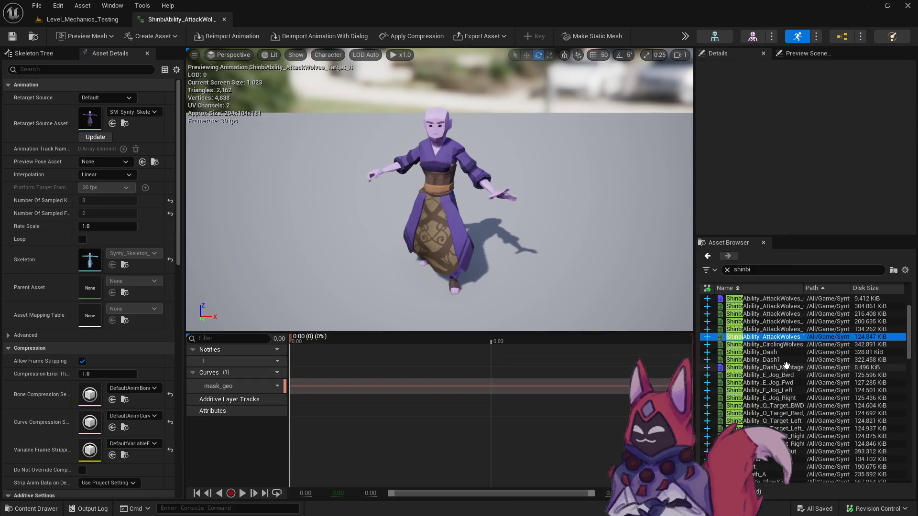
pyautogui.scroll(2, 785, 392)
pyautogui.click(781, 359)
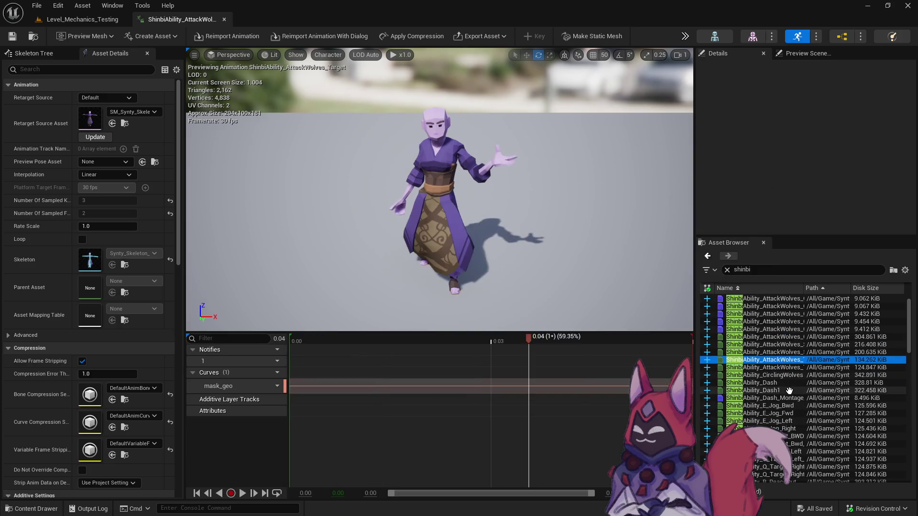
pyautogui.moveTo(797, 373)
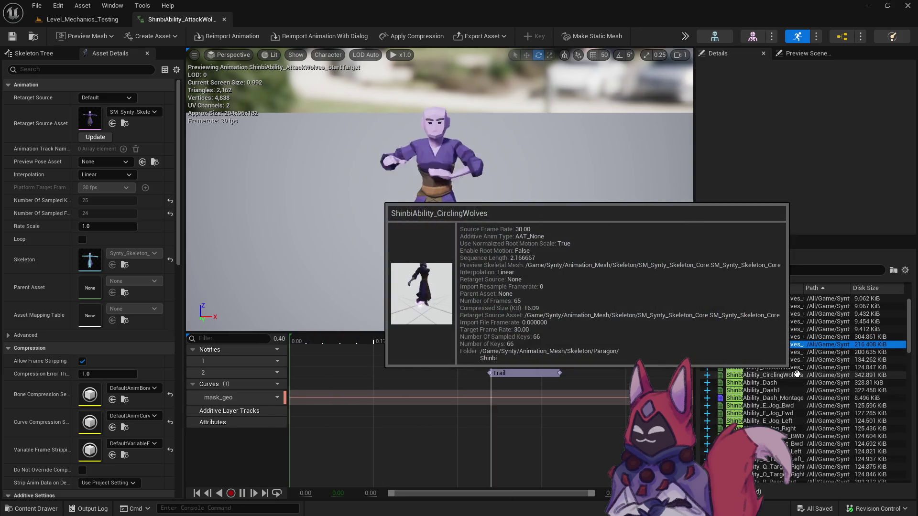
pyautogui.doubleClick(799, 352)
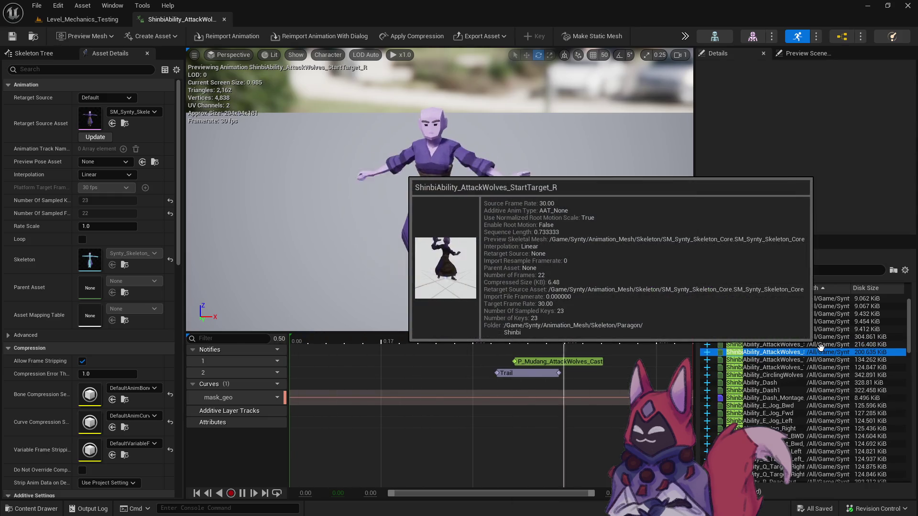
# Compare the other AttackWolves Target and StartTarget variants, settling back on StartTarget_R
pyautogui.moveTo(851, 364)
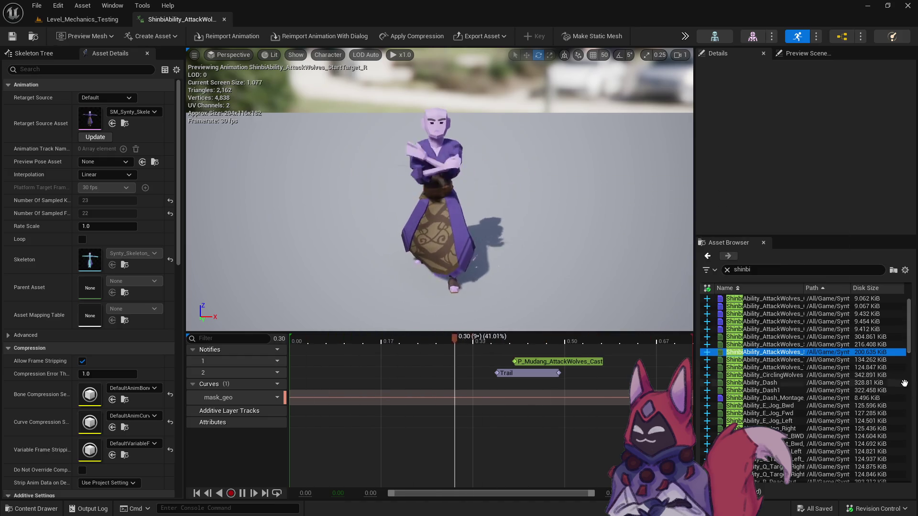
pyautogui.click(793, 337)
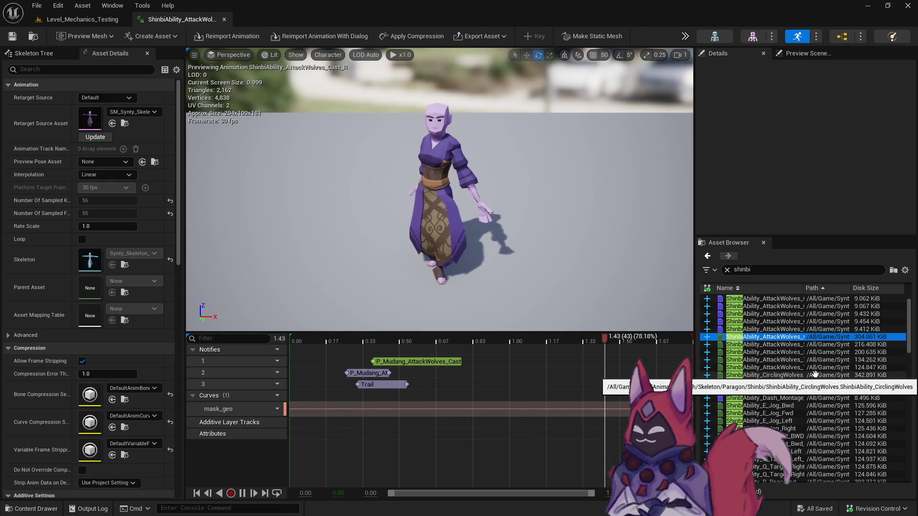
pyautogui.click(783, 353)
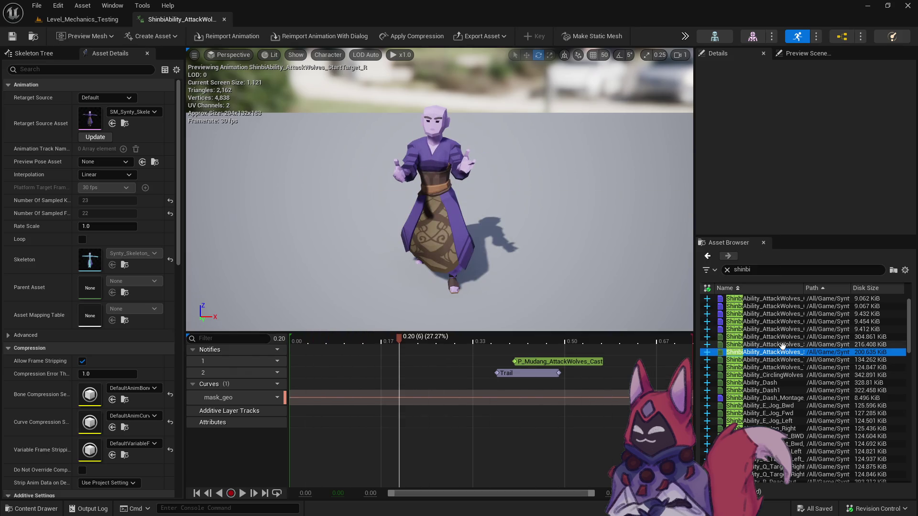
pyautogui.click(786, 359)
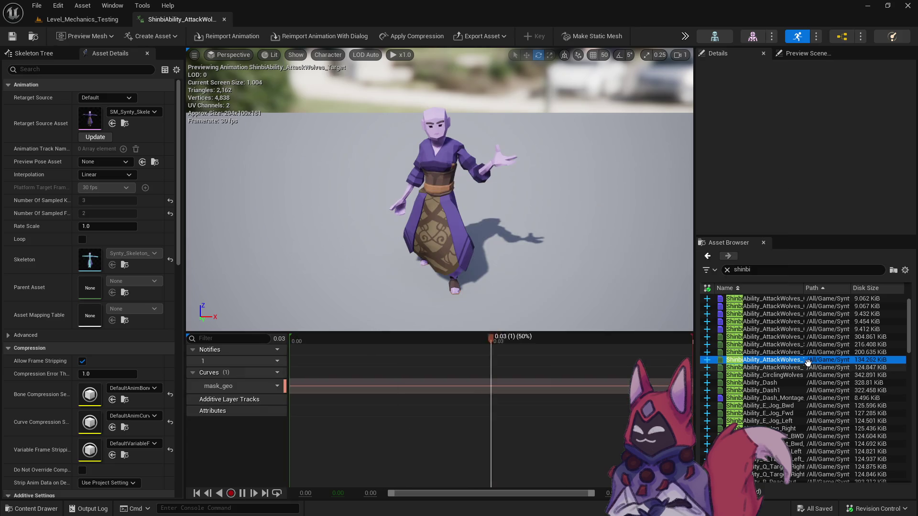
pyautogui.click(787, 352)
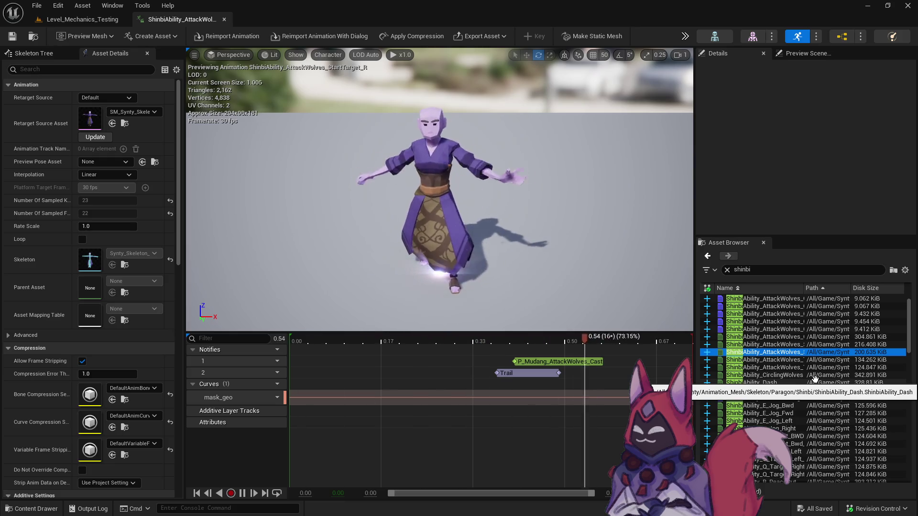
pyautogui.click(786, 345)
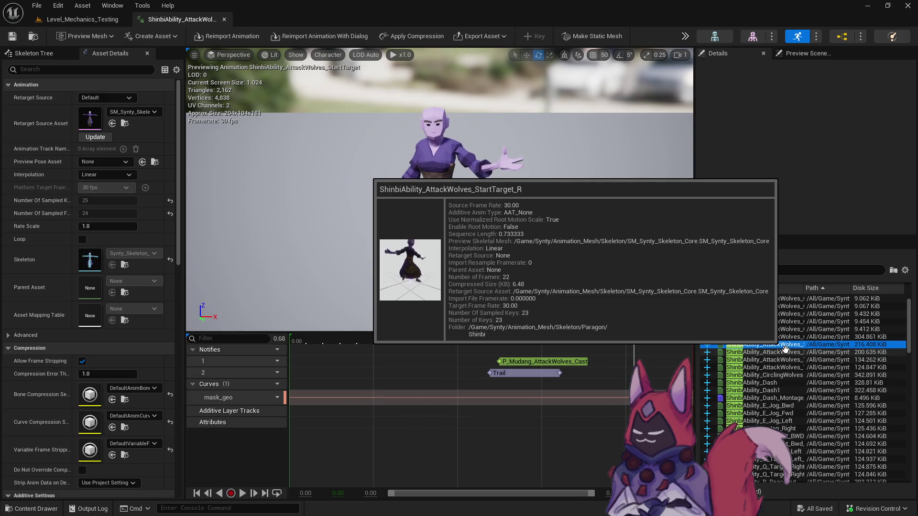
pyautogui.click(785, 350)
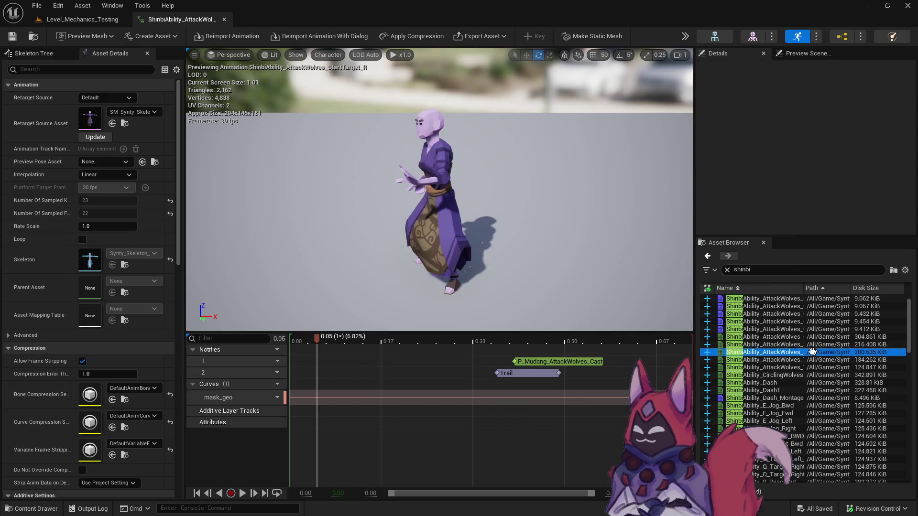
# Duplicate StartTarget_R from its content folder as ShinbiAbility_AttackWolves_StartTarget_R1_Steal_Heat
pyautogui.rightClick(775, 352)
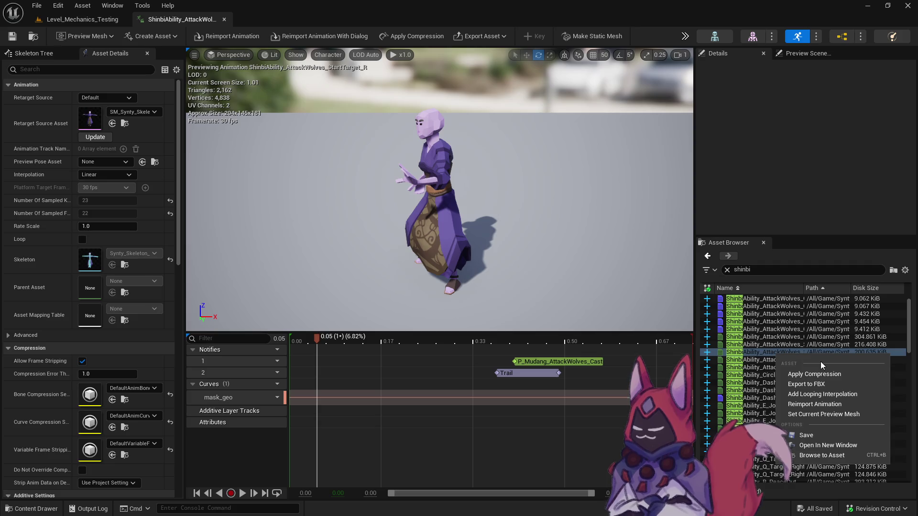
pyautogui.click(840, 456)
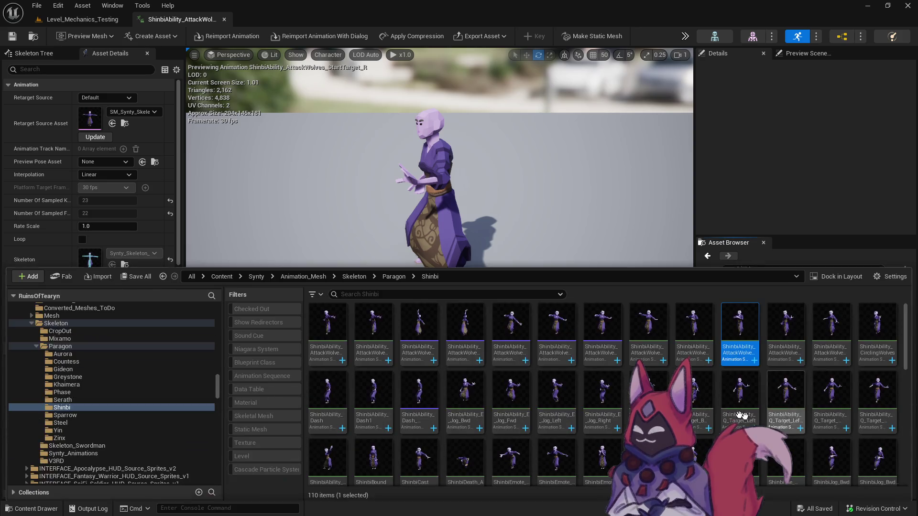
pyautogui.rightClick(744, 338)
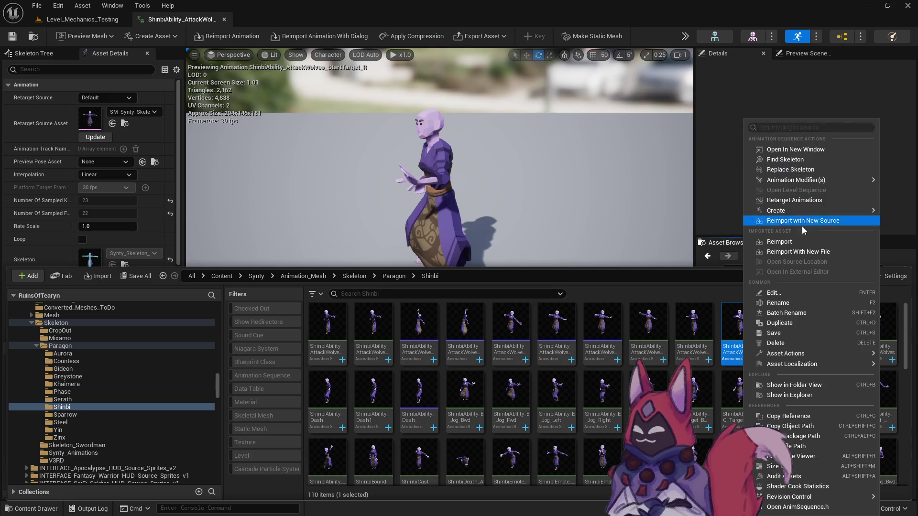
pyautogui.click(809, 320)
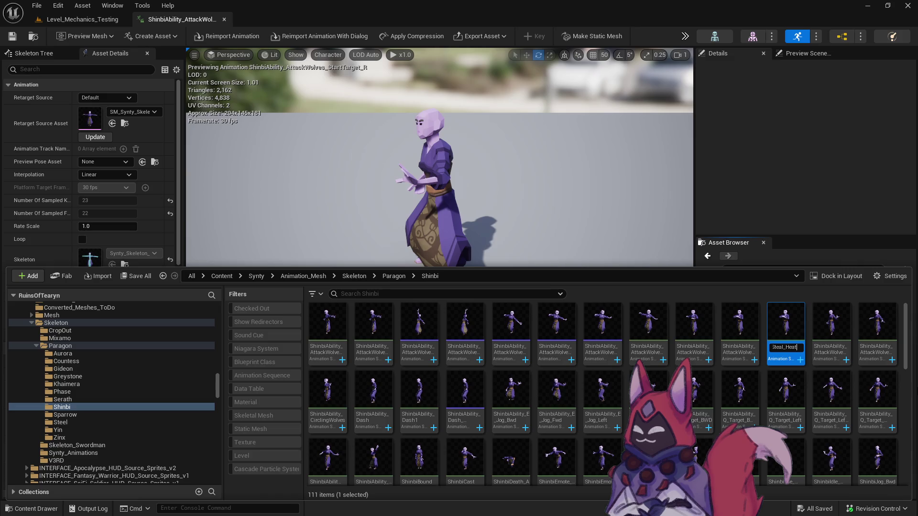
pyautogui.press('Return')
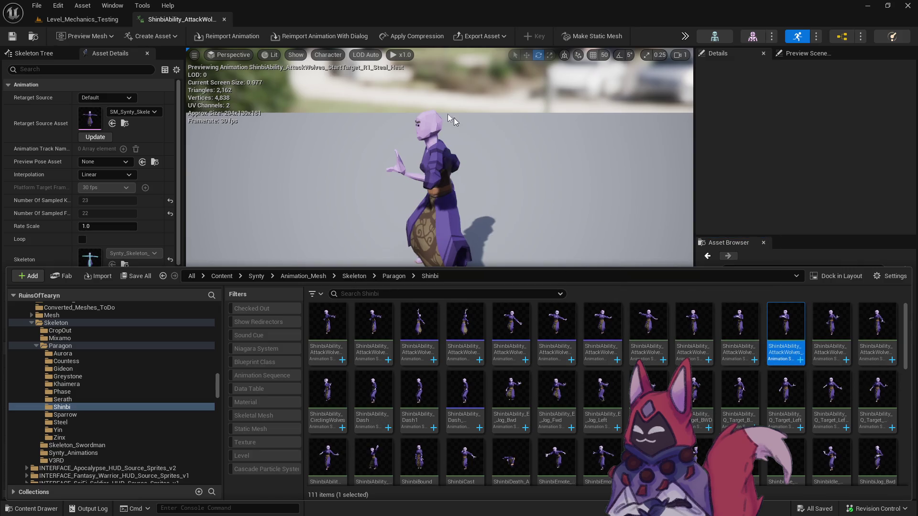
pyautogui.click(186, 30)
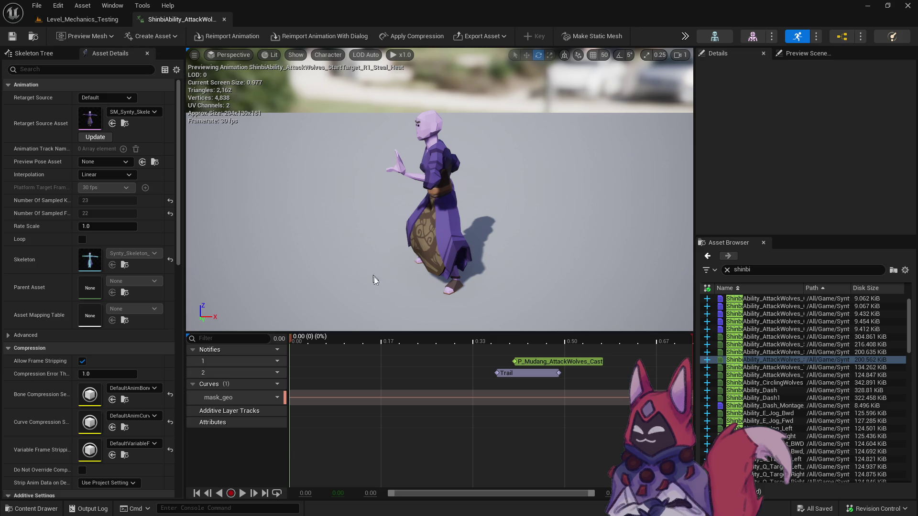
# Inspect the P_Mudang_AttackWolves_Cast notify's particle settings with playback paused
pyautogui.click(547, 360)
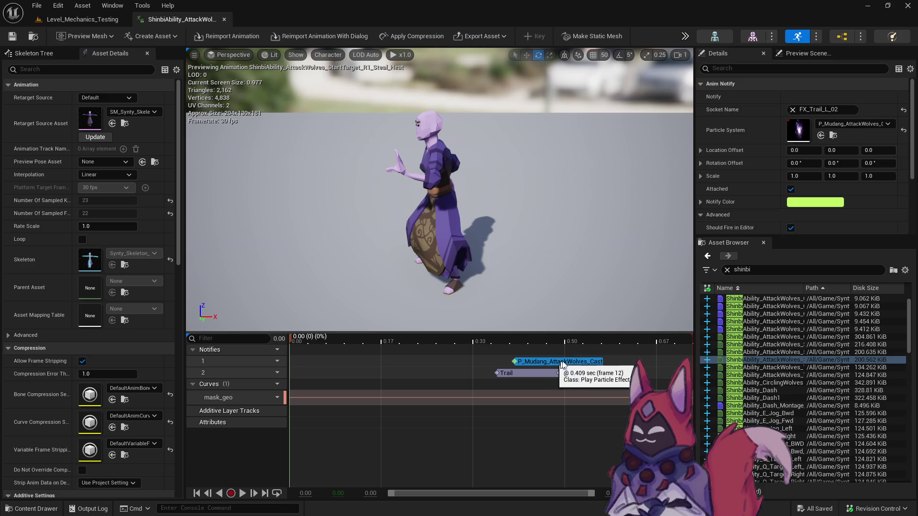
pyautogui.moveTo(795, 356)
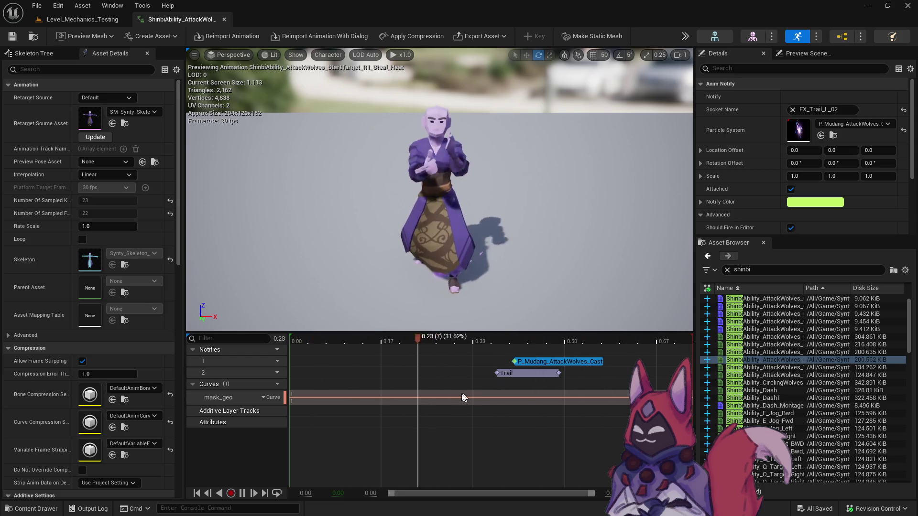
pyautogui.press('space')
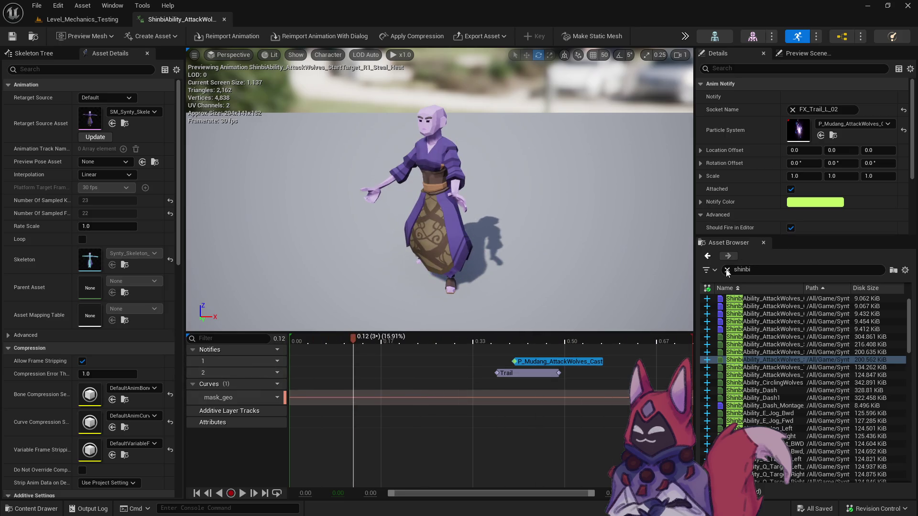
pyautogui.click(727, 270)
# Filter assets by 'auror' and preview Aurora's AttackWolves_Cast_L, Block, Dash, E, E_V2 and Q animations
pyautogui.write('auror')
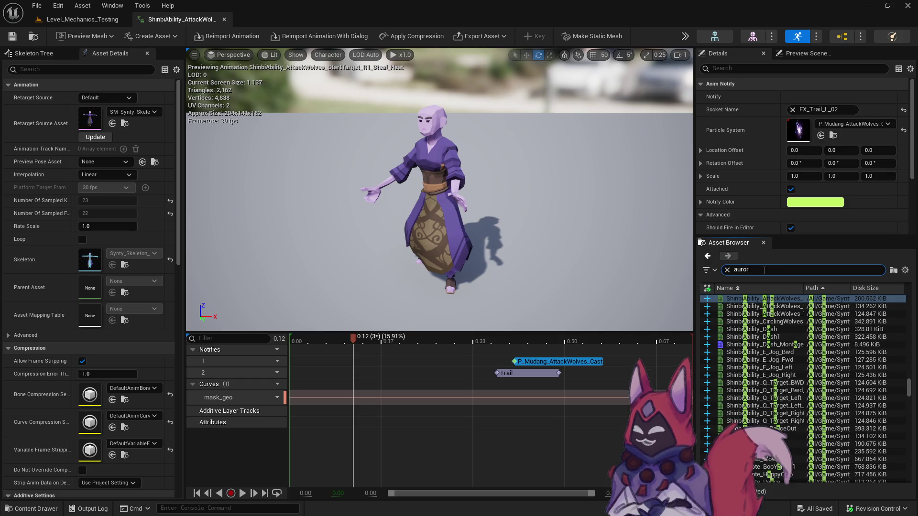
pyautogui.scroll(15, 909, 311)
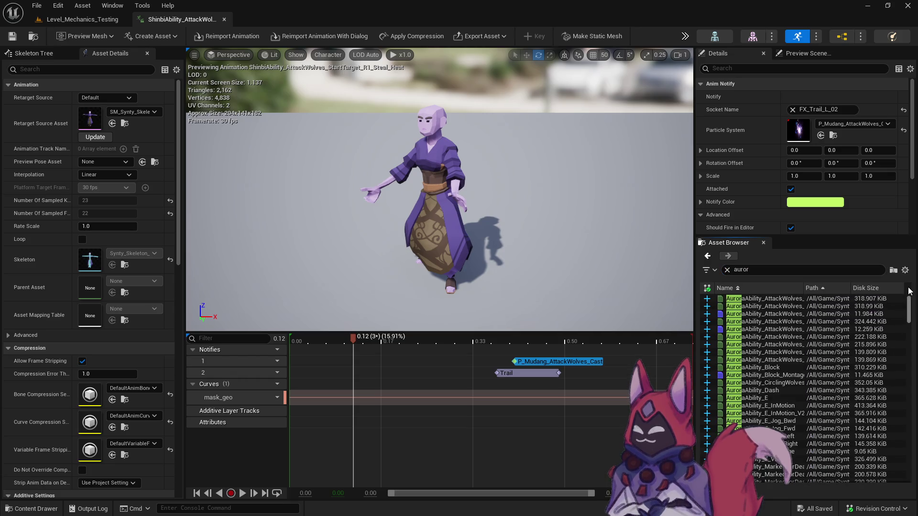
pyautogui.click(804, 300)
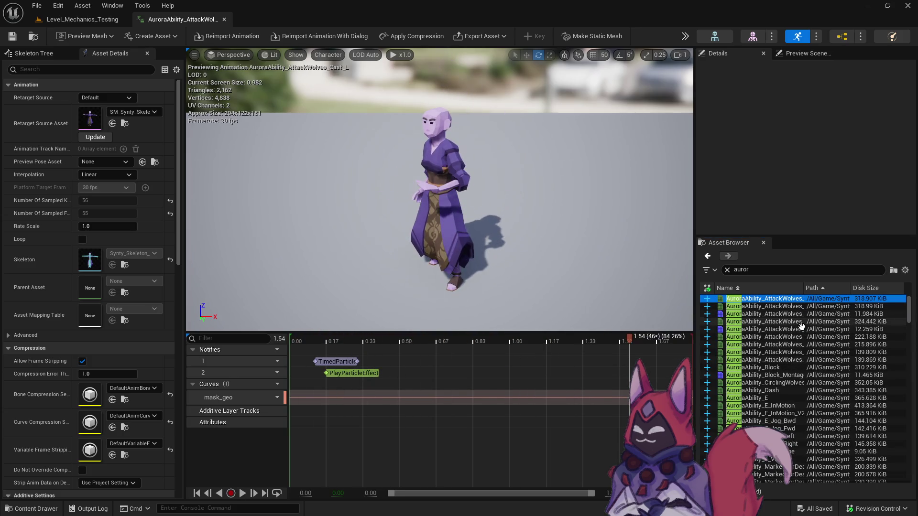
pyautogui.click(837, 367)
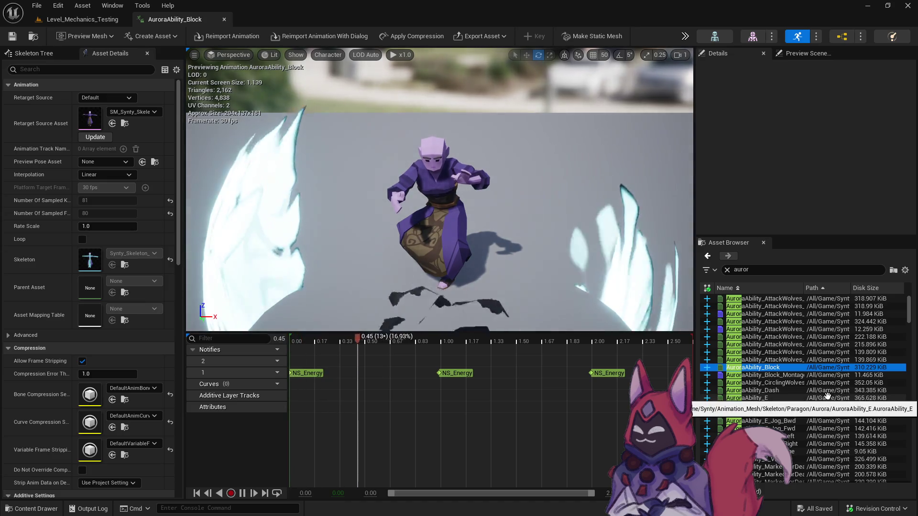
pyautogui.click(856, 391)
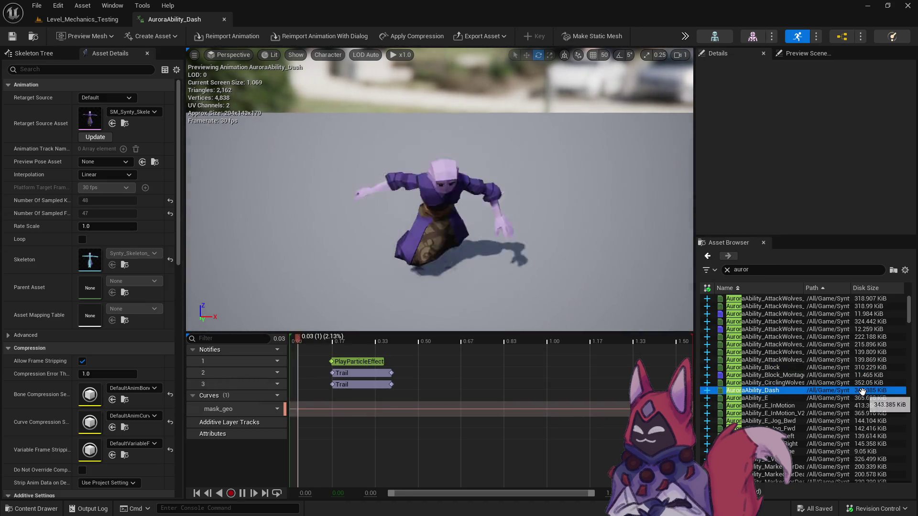
pyautogui.scroll(-3, 837, 378)
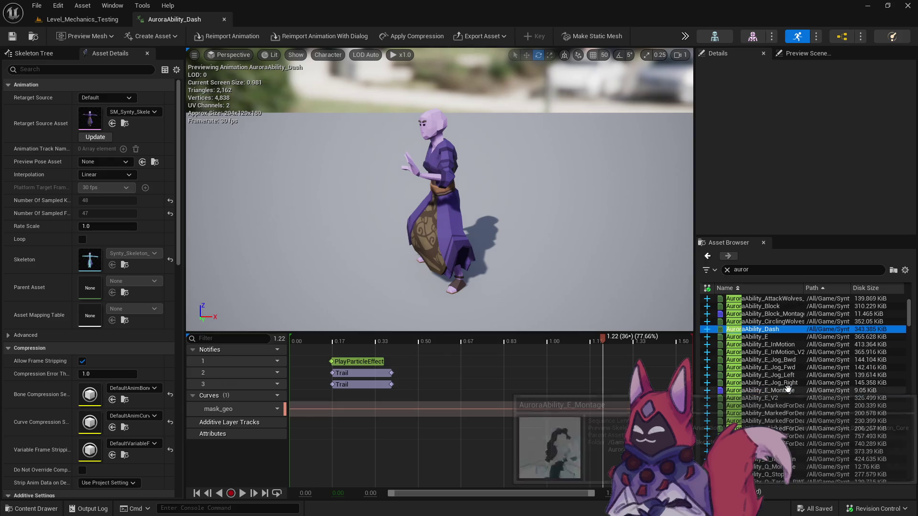
pyautogui.click(771, 337)
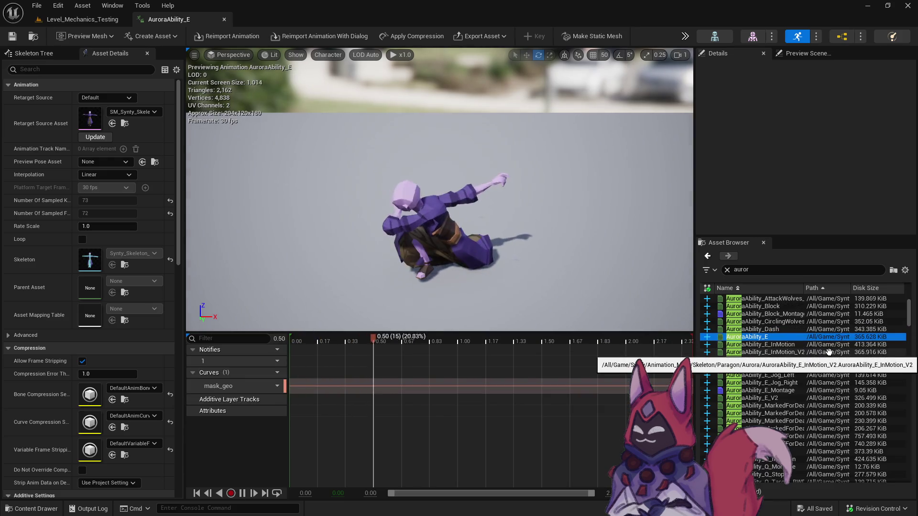
pyautogui.press('Up')
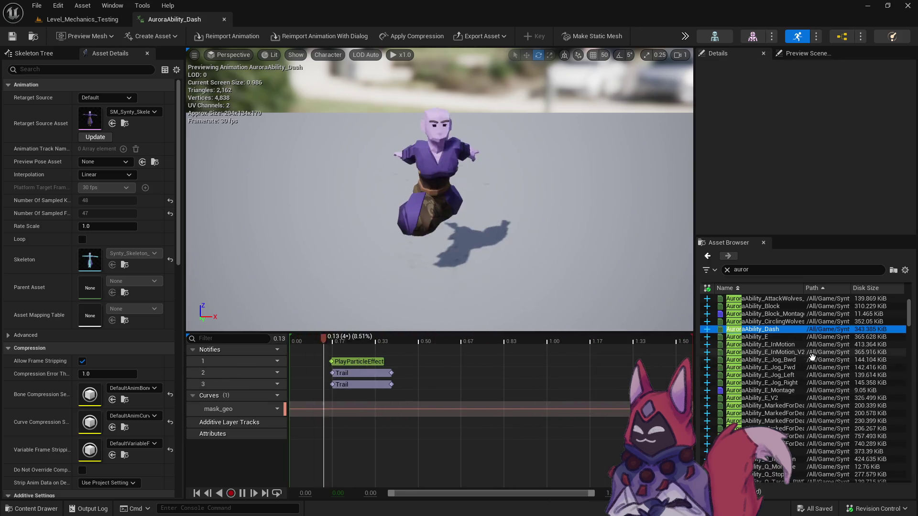
pyautogui.scroll(-3, 803, 375)
pyautogui.click(804, 352)
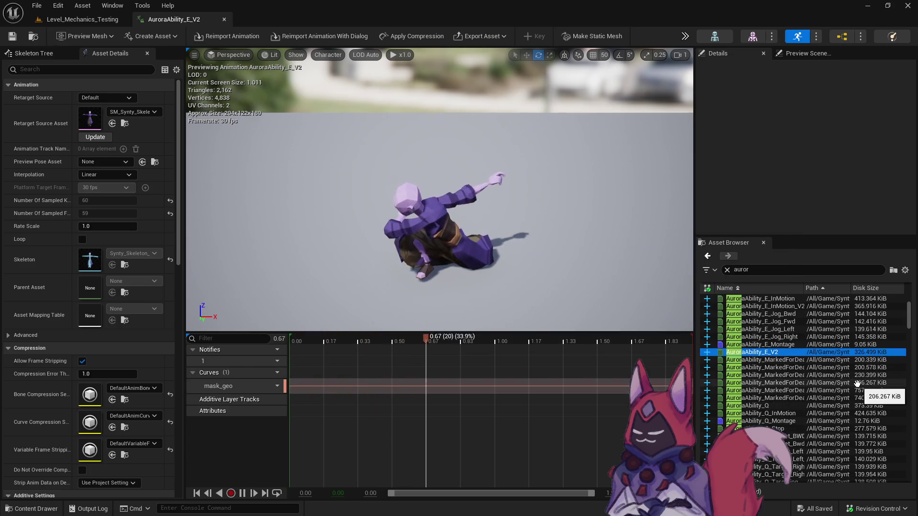
pyautogui.click(818, 398)
pyautogui.click(832, 405)
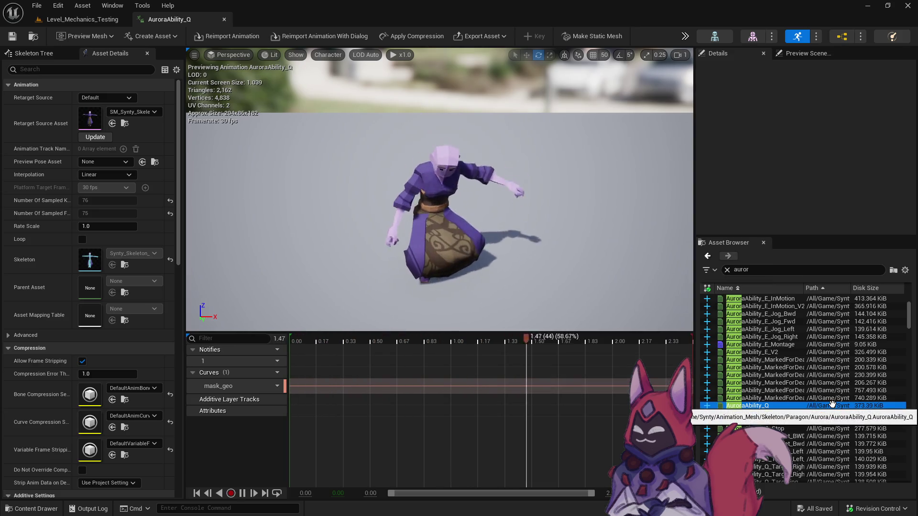
# Preview AuroraAbility Q_InMotion, Q_Stop, R, Ultimate and AuroraAttack01, scrubbing AuroraAttack01 start to end
pyautogui.scroll(-2, 832, 405)
pyautogui.click(792, 383)
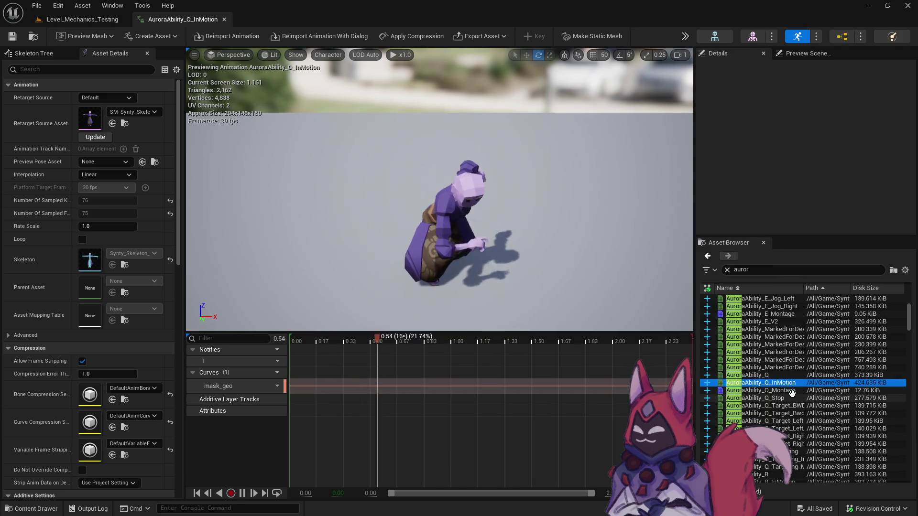
pyautogui.click(787, 396)
pyautogui.scroll(-3, 789, 397)
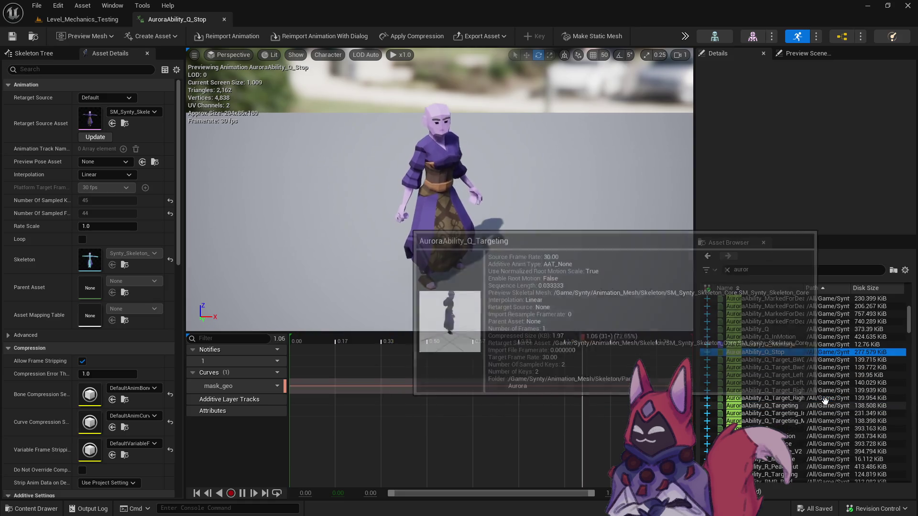
pyautogui.scroll(-2, 794, 397)
pyautogui.click(796, 399)
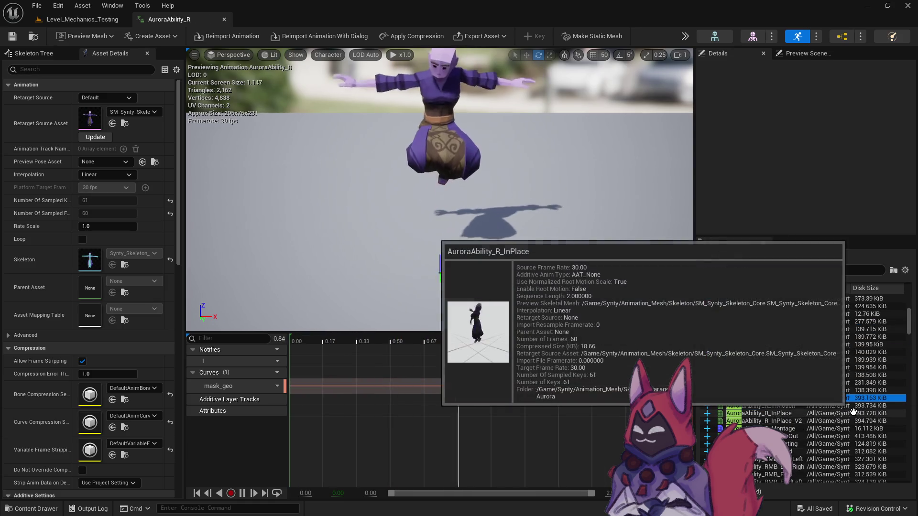
pyautogui.scroll(-2, 803, 382)
pyautogui.scroll(-6, 790, 392)
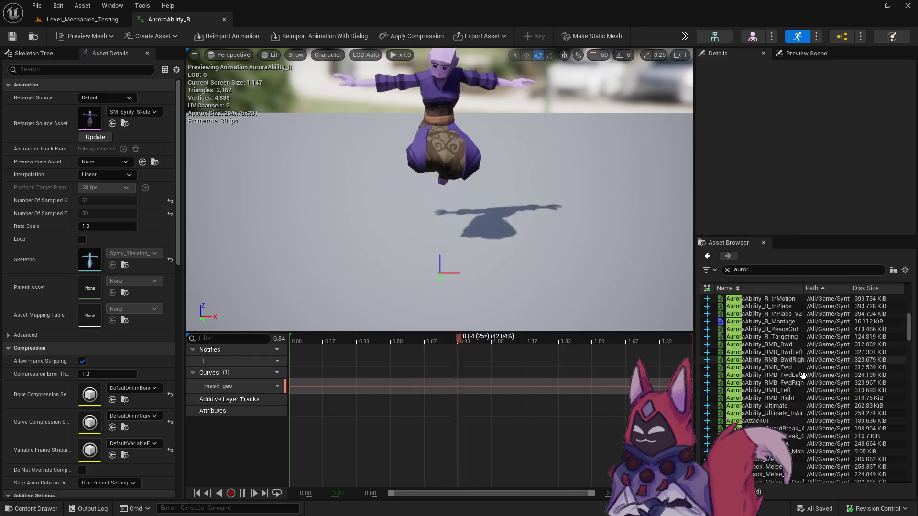
pyautogui.click(784, 391)
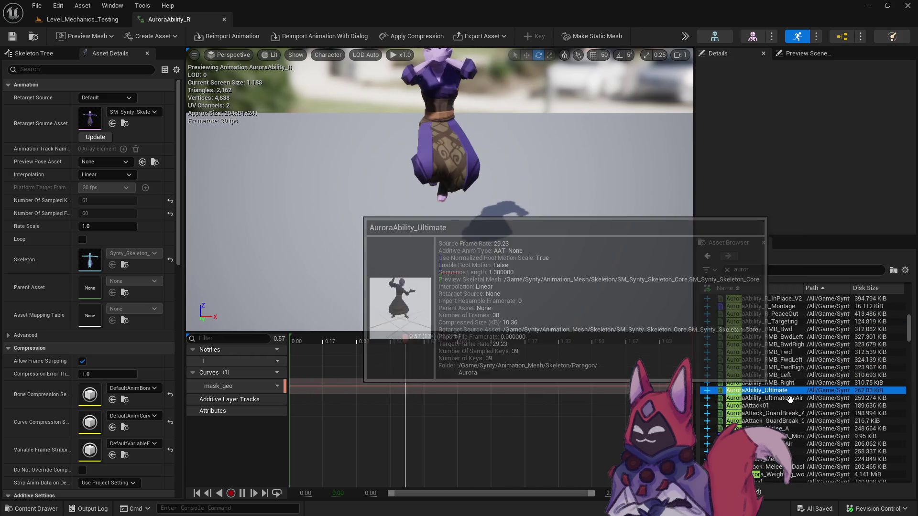
pyautogui.click(788, 405)
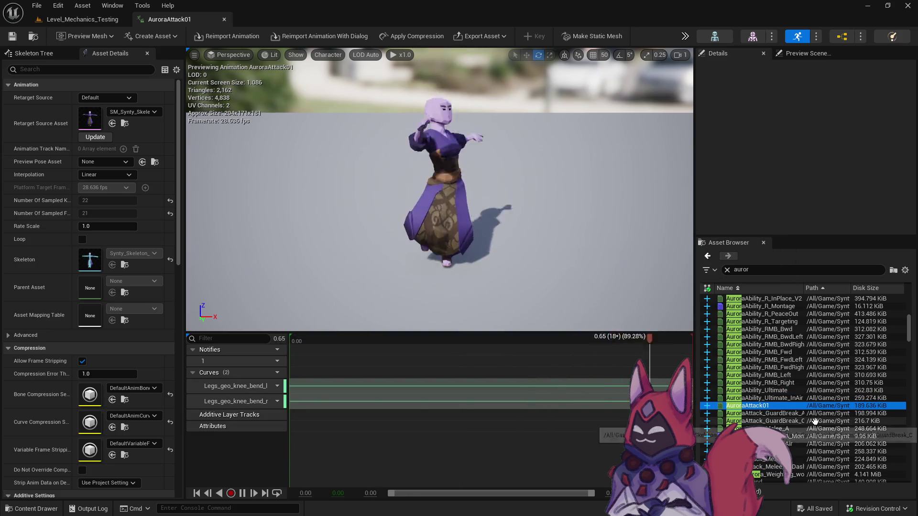
pyautogui.scroll(-3, 814, 417)
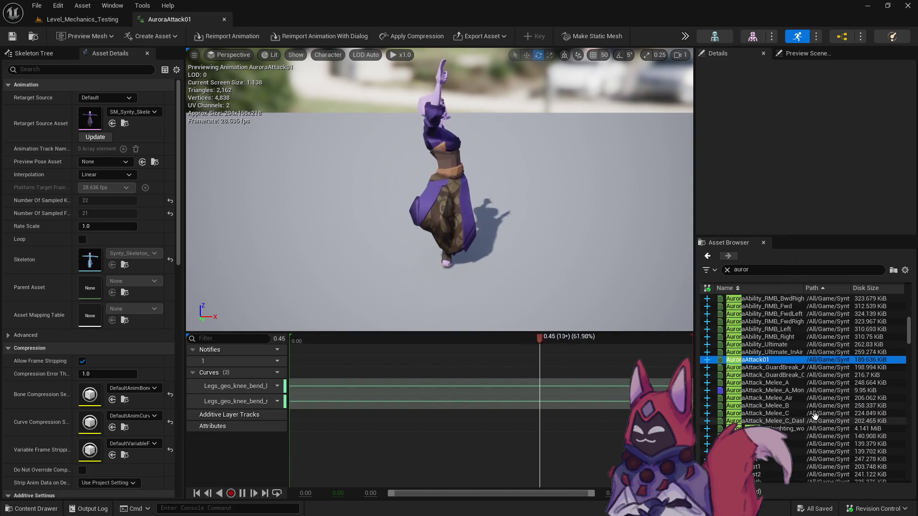
pyautogui.click(578, 338)
pyautogui.moveTo(696, 339); pyautogui.dragTo(366, 365)
pyautogui.moveTo(260, 376)
pyautogui.mouseDown()
pyautogui.moveTo(243, 381)
pyautogui.moveTo(733, 333)
pyautogui.mouseUp()
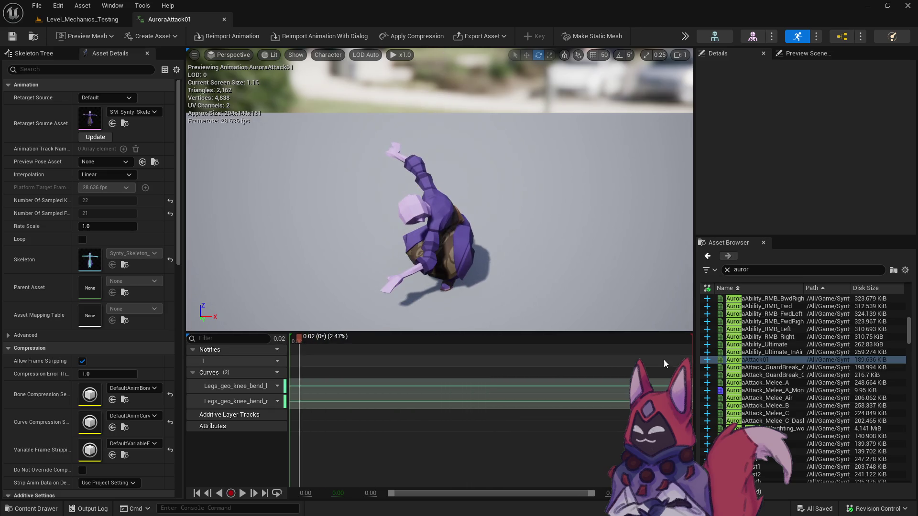
# Preview AuroraAttack GuardBreak A and C, Melee A, B and C, then AuroraBound
pyautogui.doubleClick(768, 367)
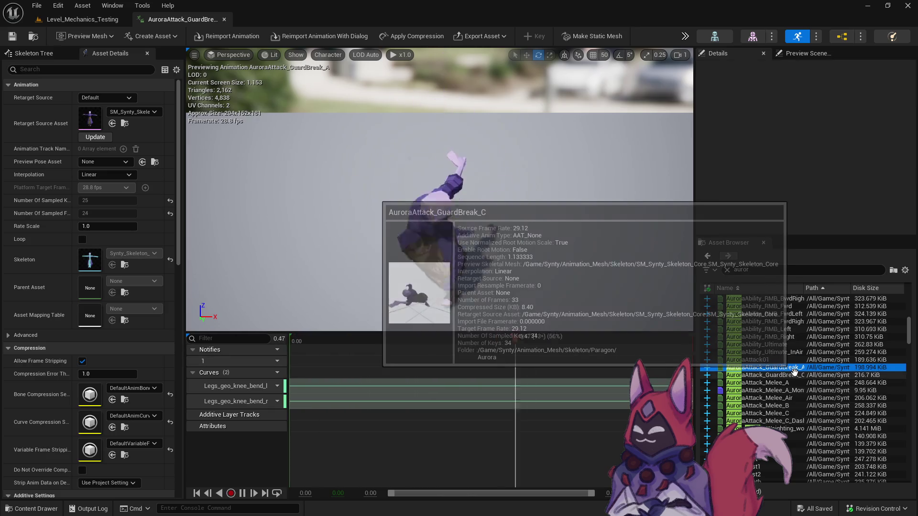
pyautogui.doubleClick(789, 375)
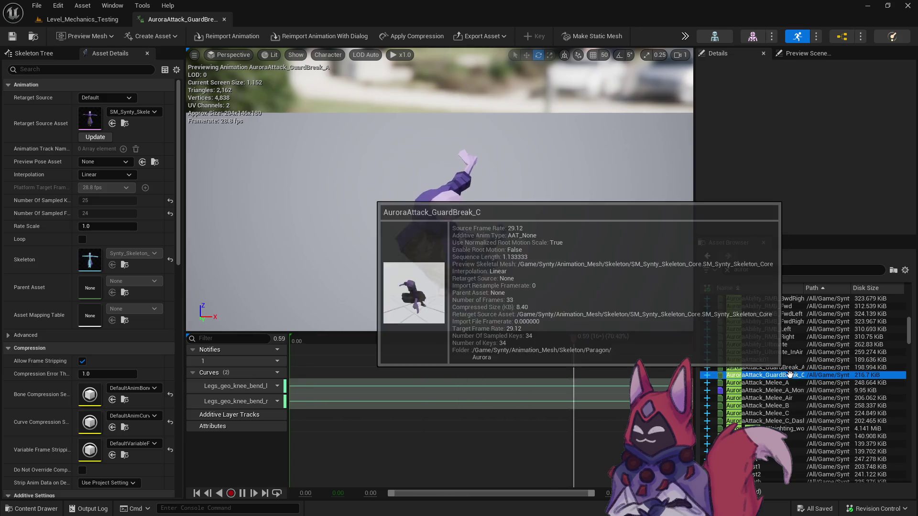
pyautogui.doubleClick(789, 384)
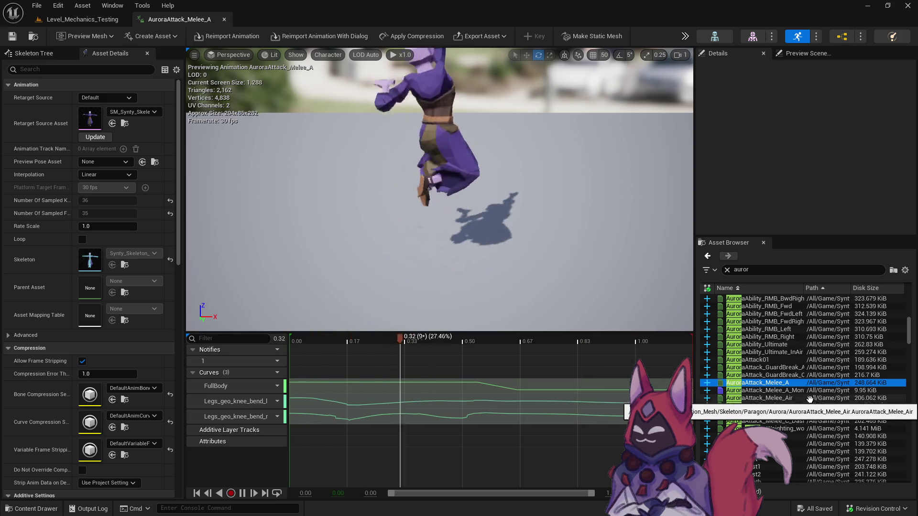
pyautogui.doubleClick(785, 406)
pyautogui.moveTo(802, 415)
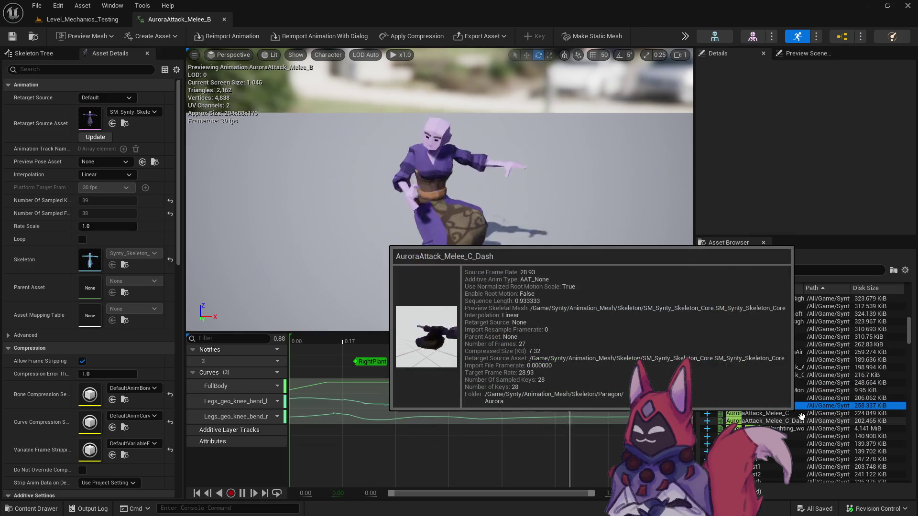
pyautogui.doubleClick(786, 413)
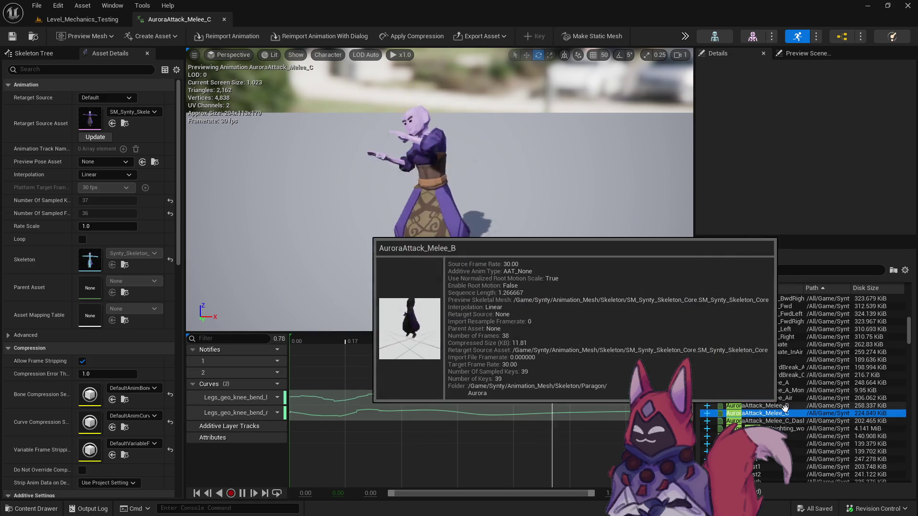
pyautogui.scroll(-3, 807, 405)
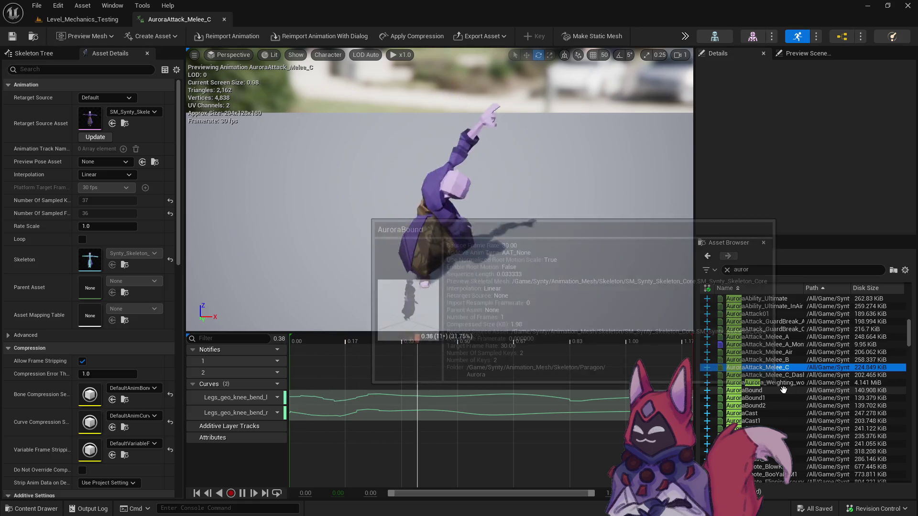
pyautogui.scroll(-4, 780, 382)
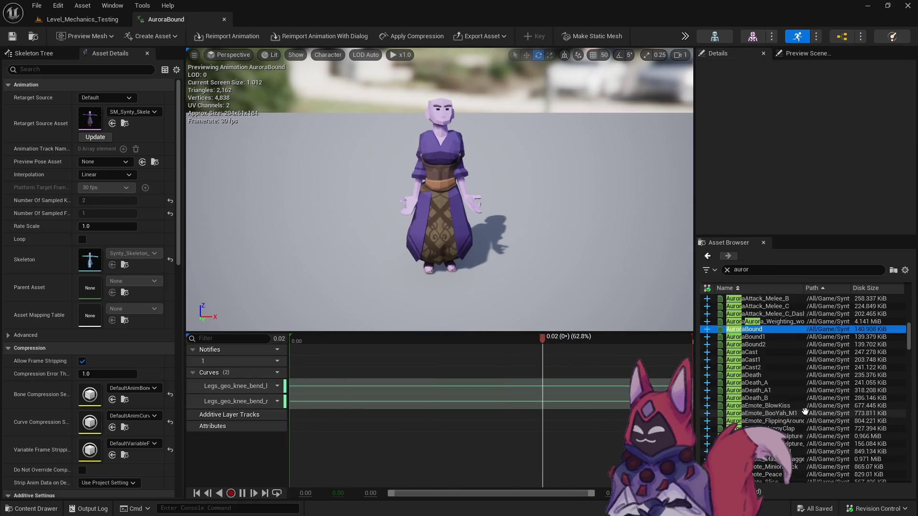
pyautogui.click(783, 353)
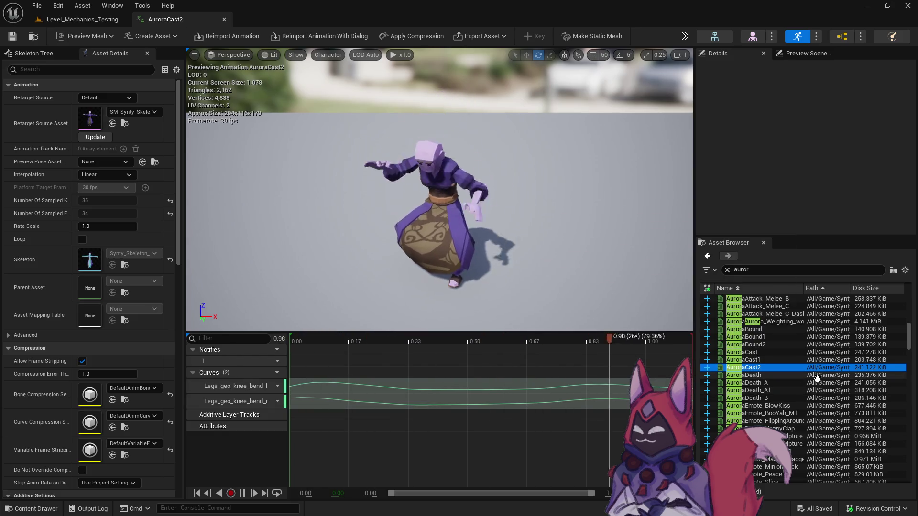
pyautogui.scroll(-5, 803, 377)
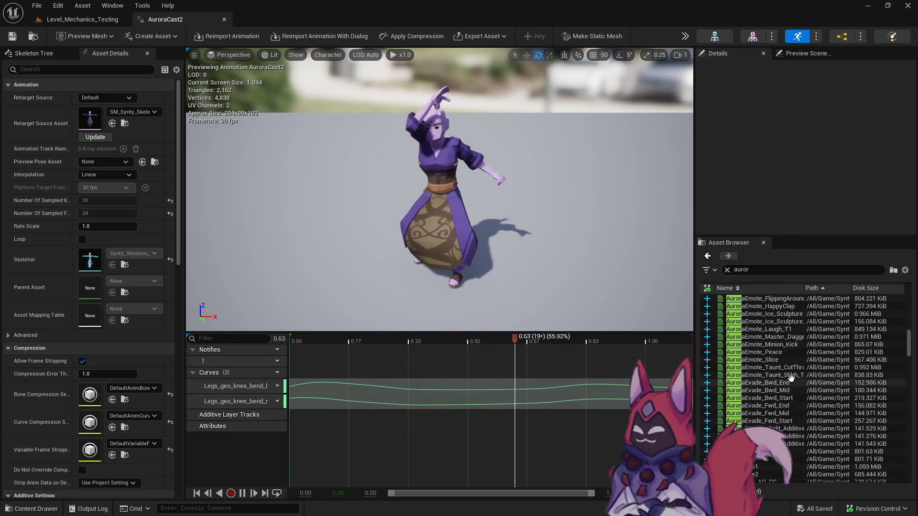
pyautogui.scroll(-7, 790, 375)
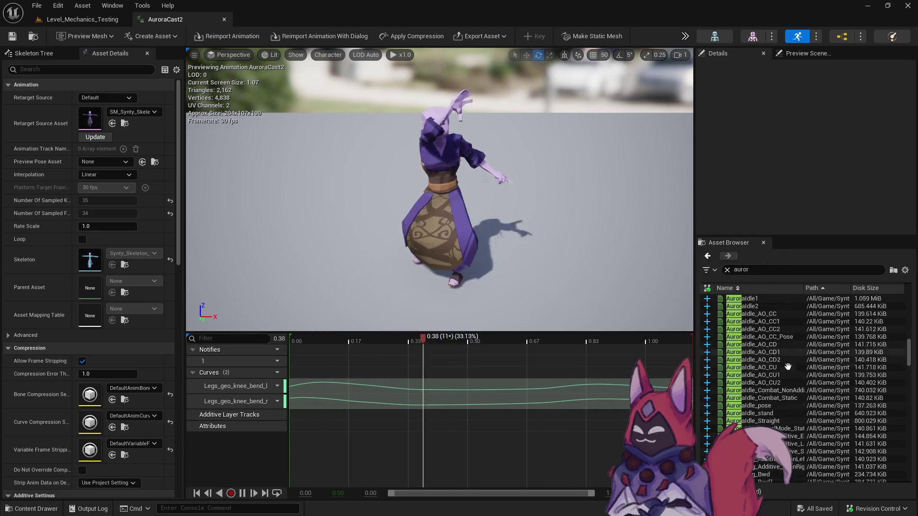
pyautogui.scroll(-3, 788, 367)
pyautogui.scroll(-10, 788, 366)
pyautogui.scroll(-2, 788, 366)
pyautogui.moveTo(912, 390); pyautogui.dragTo(909, 430)
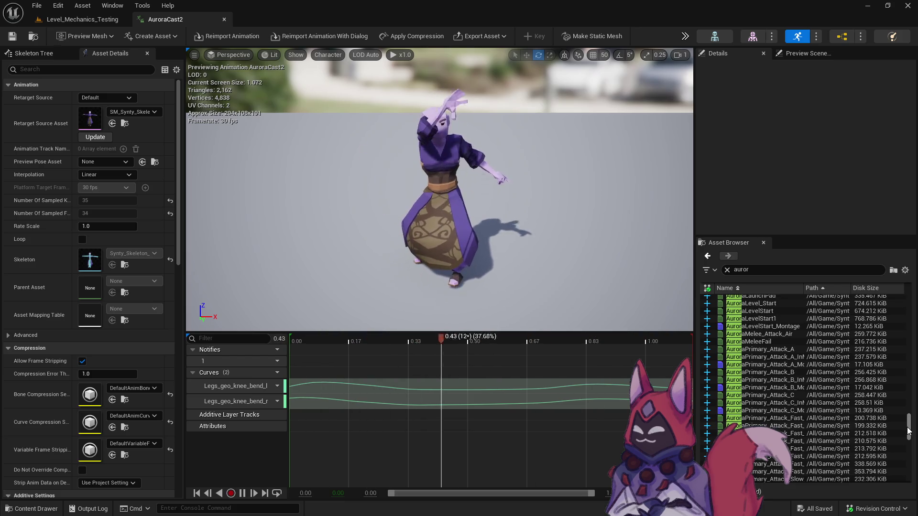
# Preview AuroraPrimary_Attack_B and _A, AuroraWalkSneaky_Bwd and AuroraSprint
pyautogui.click(795, 372)
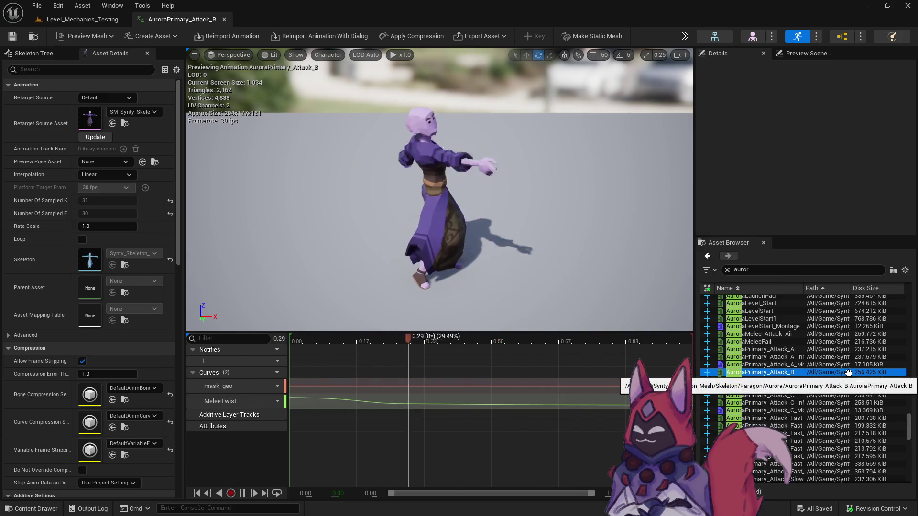
pyautogui.click(841, 350)
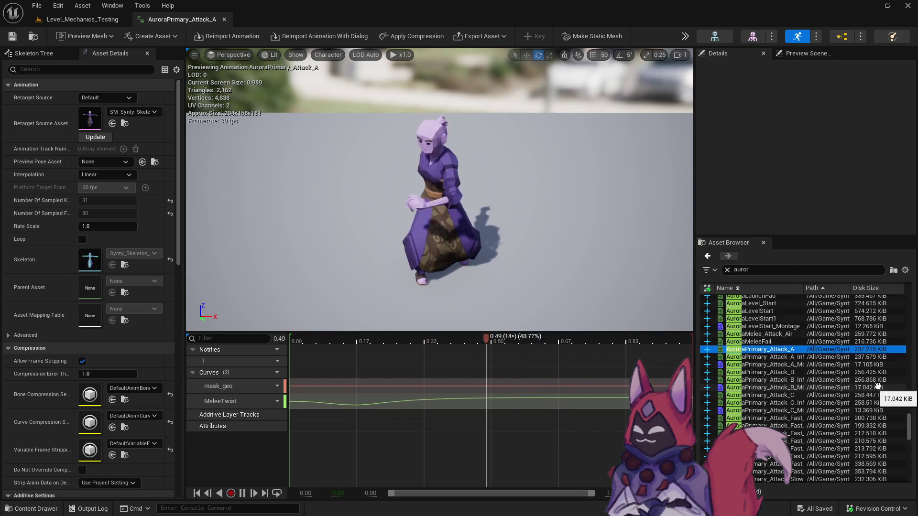
pyautogui.moveTo(909, 419); pyautogui.dragTo(908, 467)
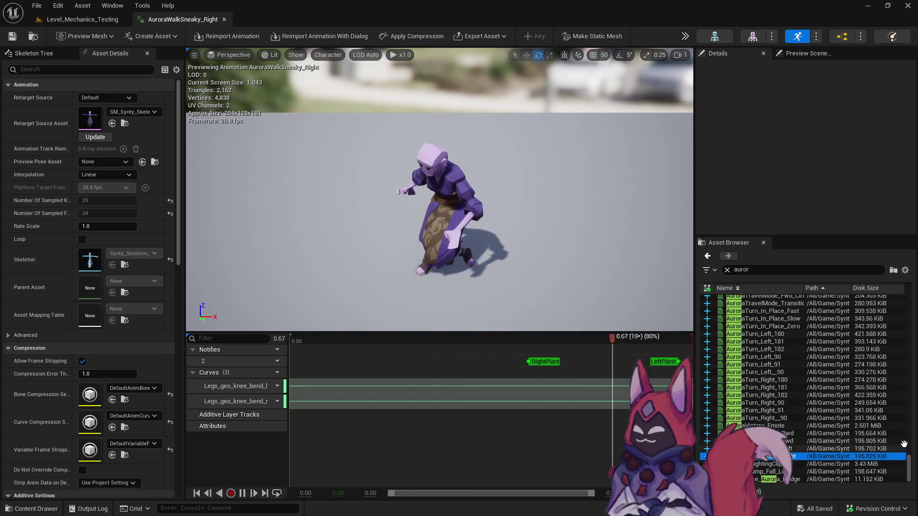
pyautogui.click(822, 418)
pyautogui.click(819, 433)
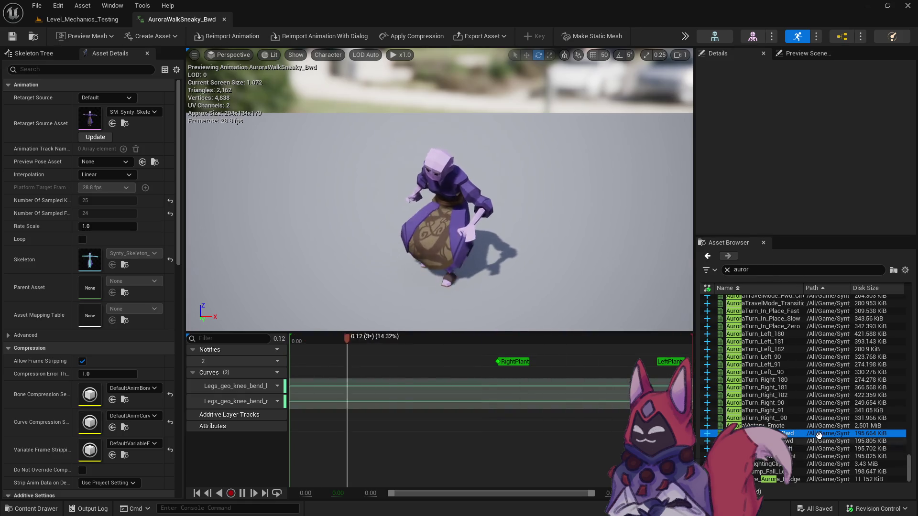
pyautogui.scroll(8, 778, 401)
pyautogui.moveTo(778, 401)
pyautogui.scroll(3, 778, 401)
pyautogui.click(767, 357)
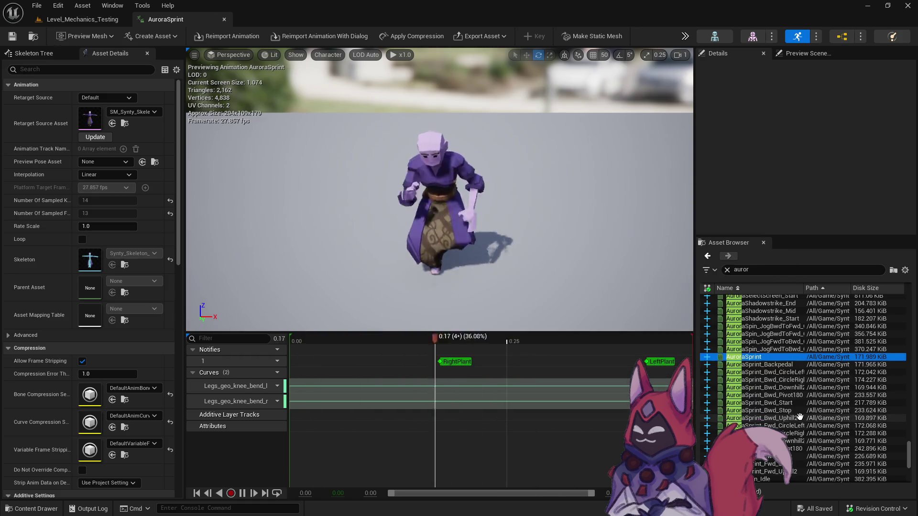
# Step through AuroraShadowstrike Mid, End and Start, reopening AuroraShadowstrike_Mid
pyautogui.scroll(3, 800, 416)
pyautogui.doubleClick(804, 386)
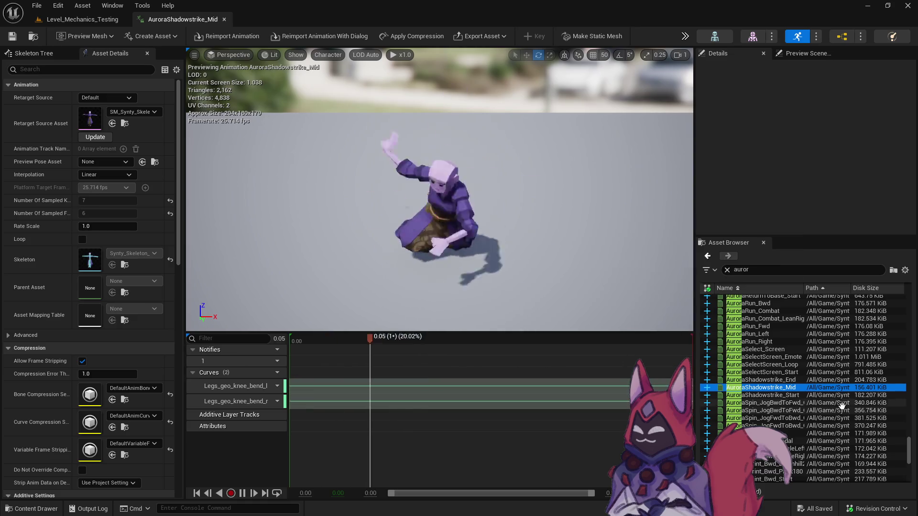
pyautogui.doubleClick(803, 379)
pyautogui.click(802, 395)
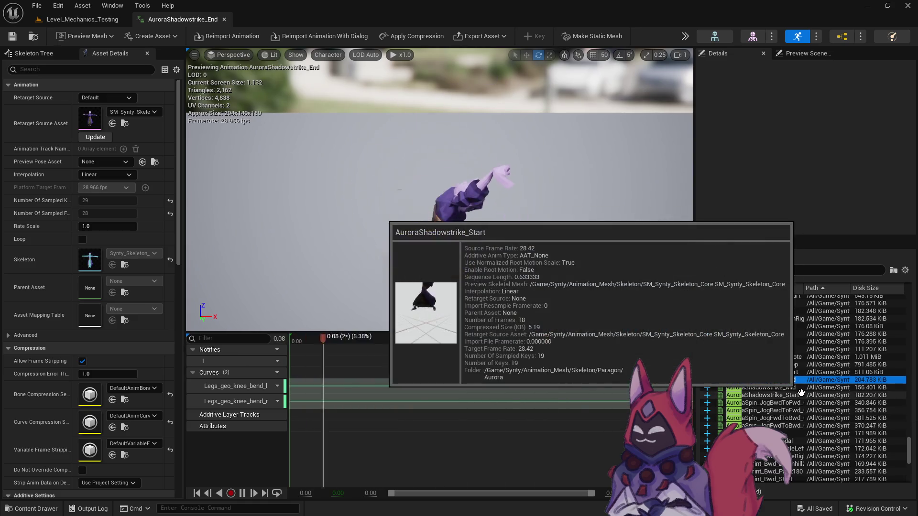
pyautogui.scroll(2, 802, 392)
pyautogui.click(802, 417)
pyautogui.doubleClick(802, 417)
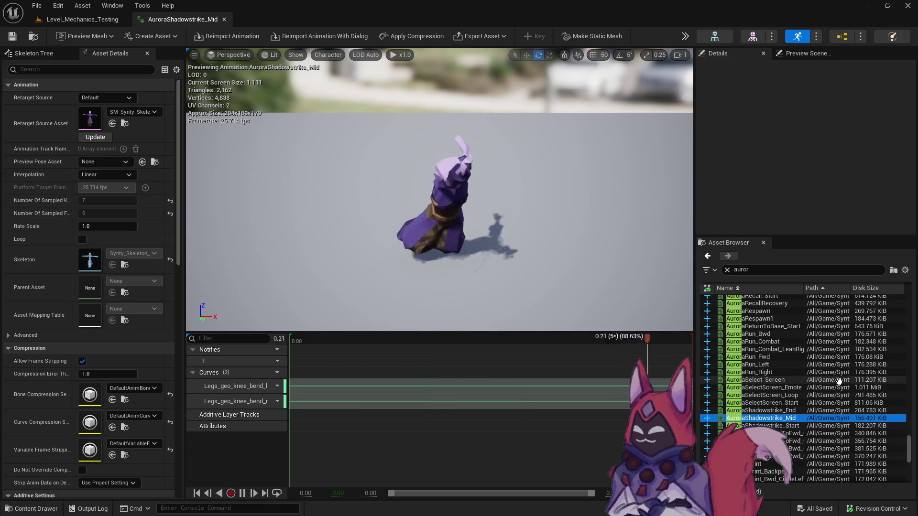
pyautogui.scroll(2, 793, 402)
pyautogui.click(775, 372)
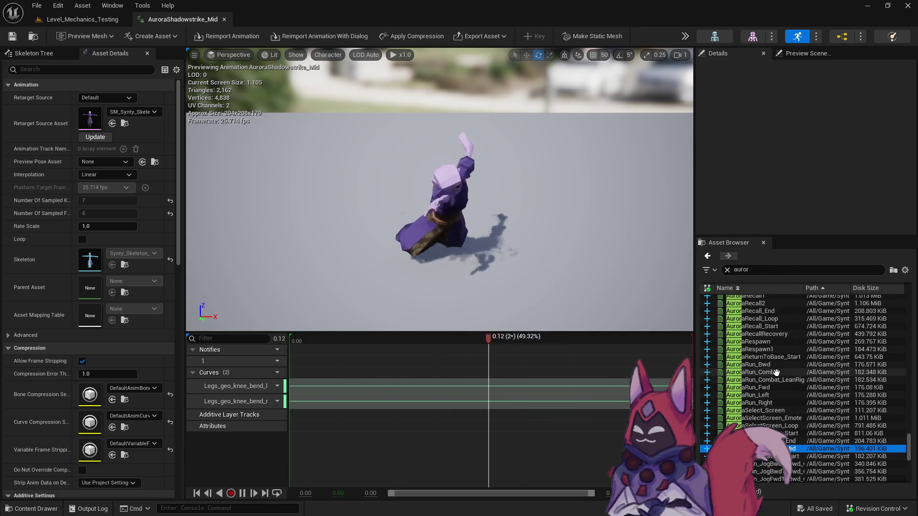
pyautogui.scroll(2, 775, 382)
pyautogui.scroll(5, 775, 395)
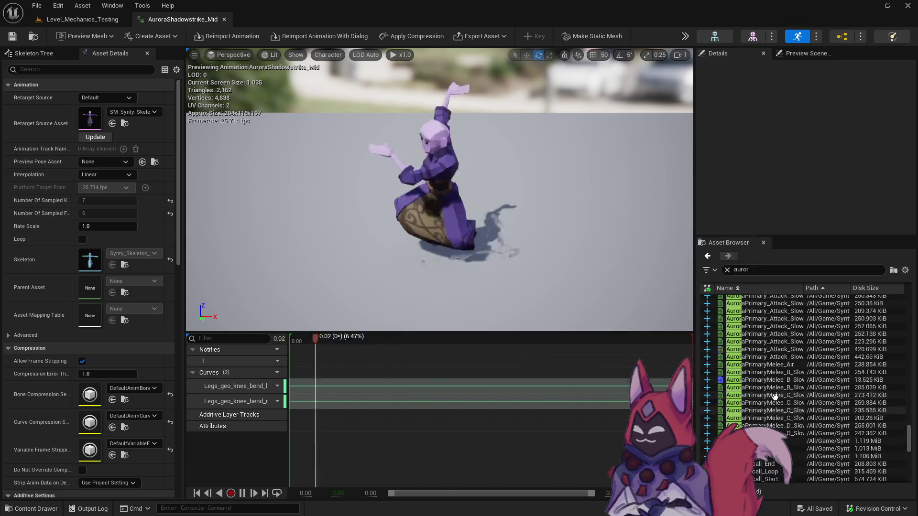
# Preview the slow AuroraPrimary melee montage, Slow_C_Recovery, Slow_A_InMotion and Slow_A, widening the Name column
pyautogui.doubleClick(774, 396)
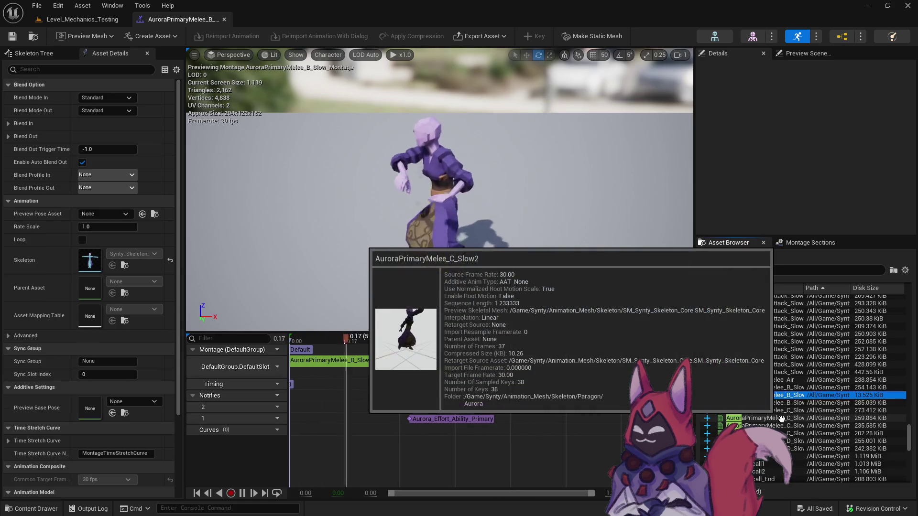
pyautogui.doubleClick(787, 410)
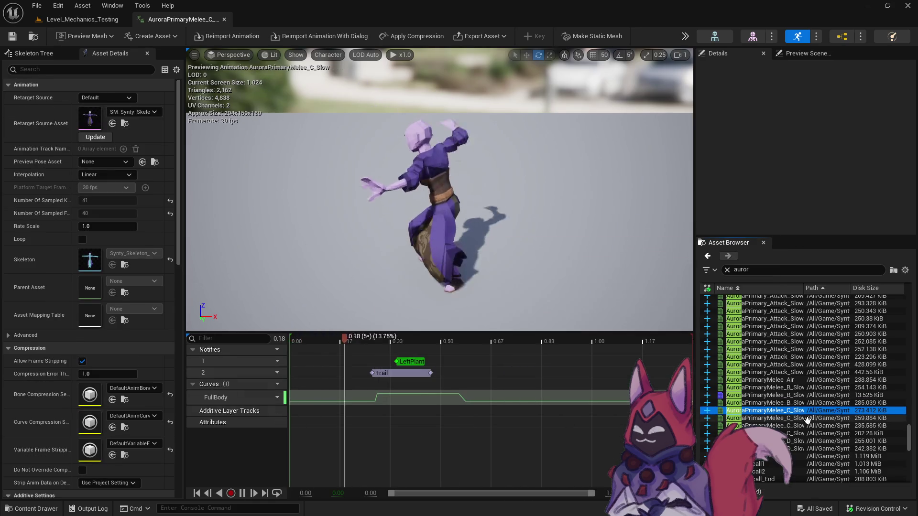
pyautogui.doubleClick(783, 357)
pyautogui.scroll(3, 789, 383)
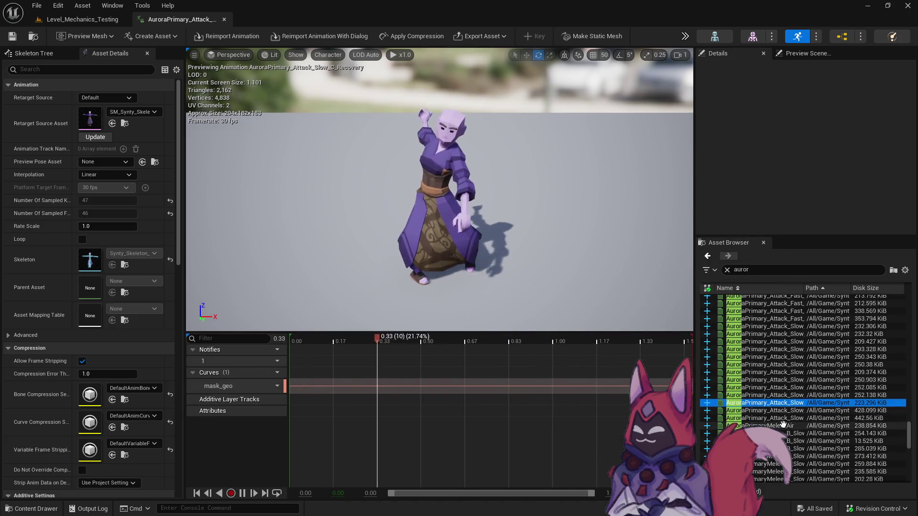
pyautogui.scroll(2, 782, 423)
pyautogui.doubleClick(758, 366)
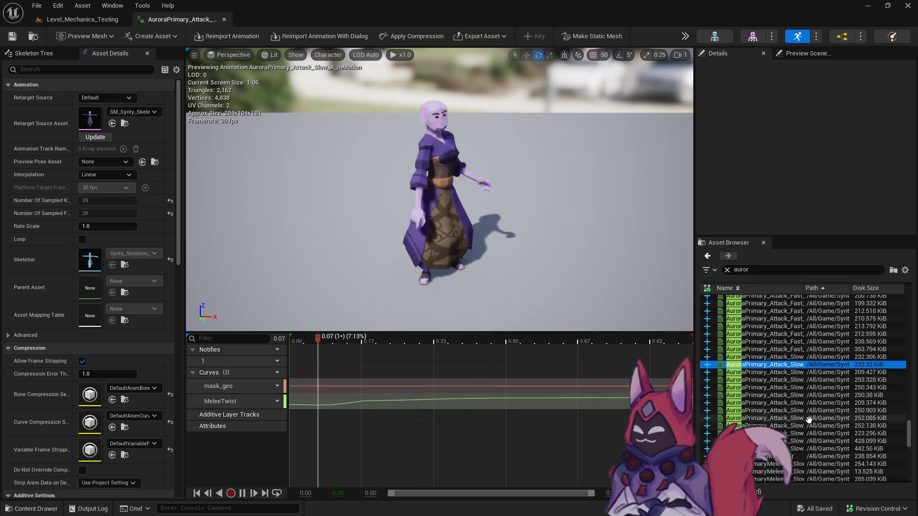
pyautogui.moveTo(804, 291); pyautogui.dragTo(865, 288)
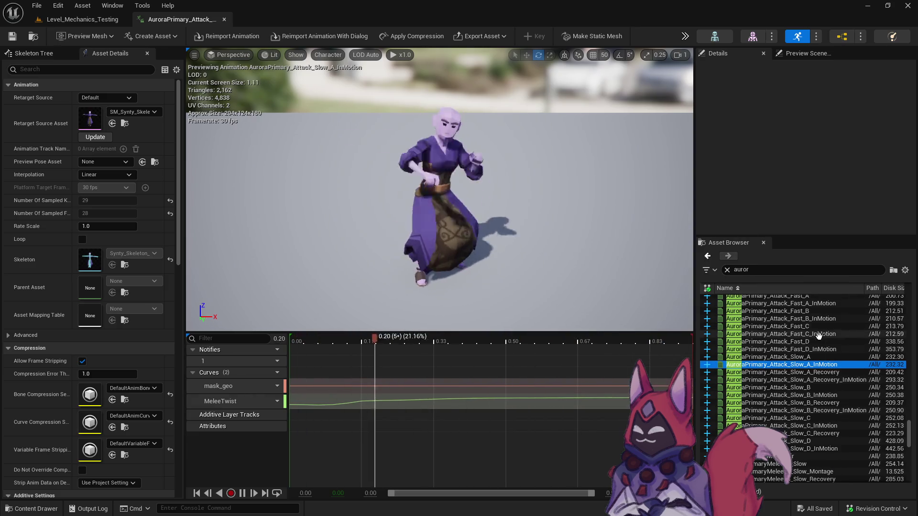
pyautogui.doubleClick(807, 359)
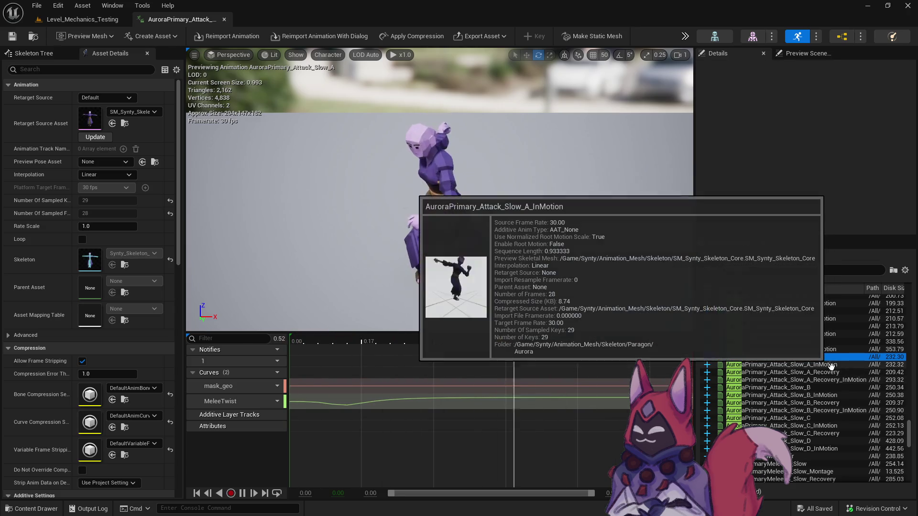
pyautogui.scroll(2, 819, 363)
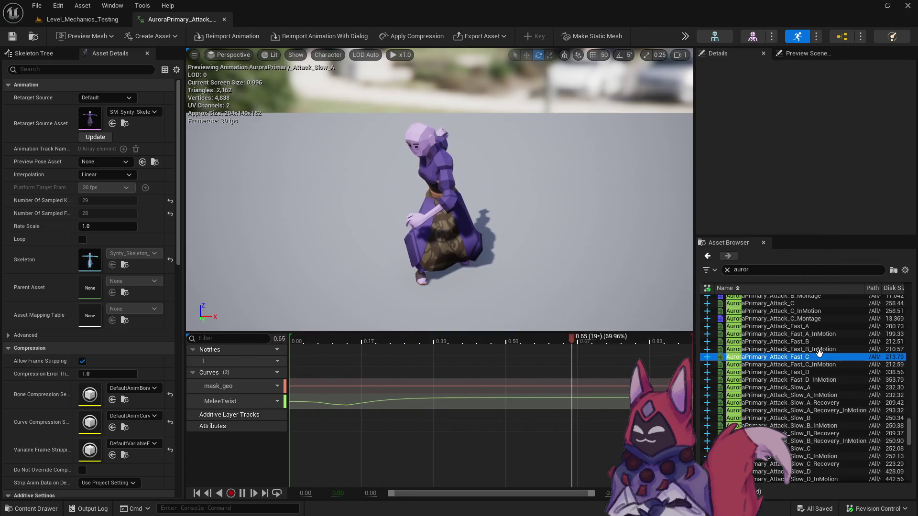
# Preview AuroraPrimary_Attack Fast C, B, D and Slow A, B, C, then open AuroraMeleeFail
pyautogui.doubleClick(819, 356)
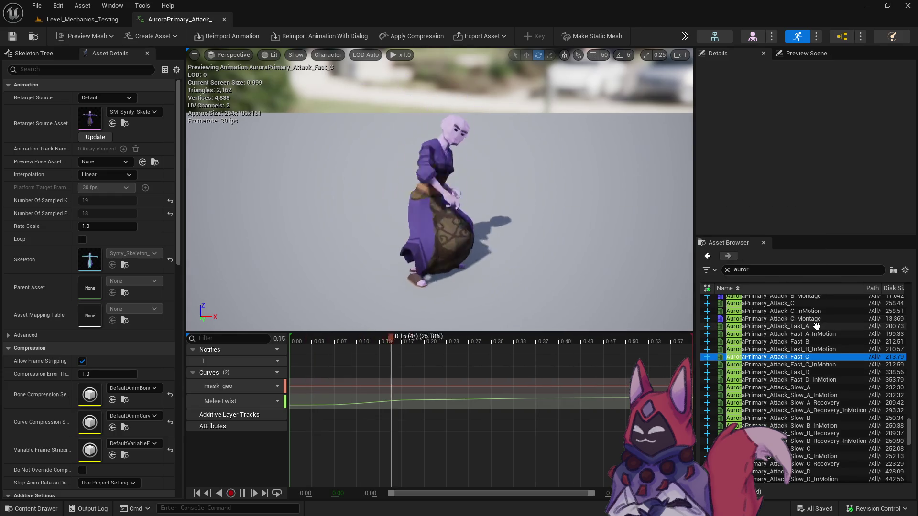
pyautogui.doubleClick(819, 341)
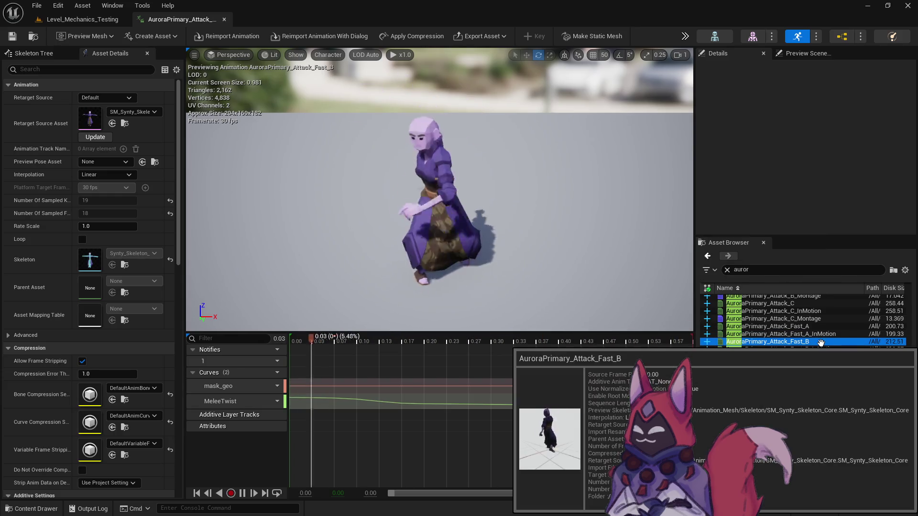
pyautogui.doubleClick(837, 373)
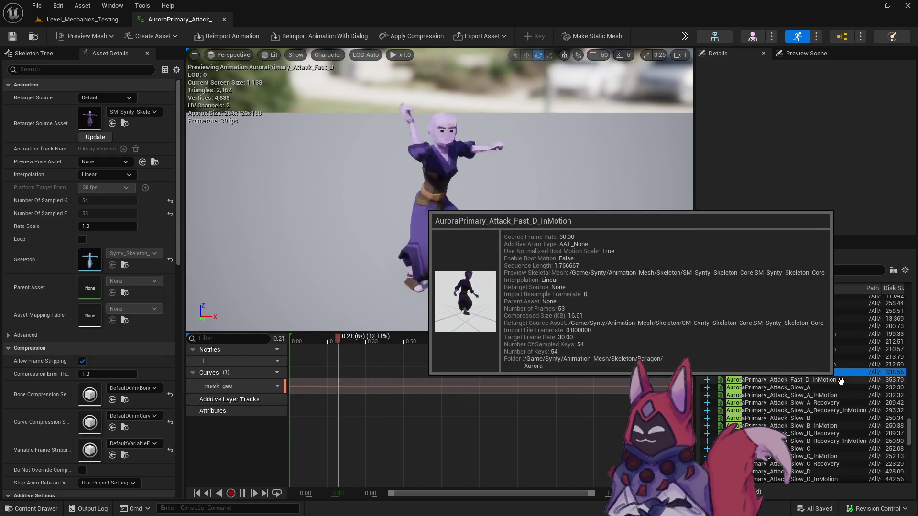
pyautogui.click(839, 388)
pyautogui.doubleClick(839, 388)
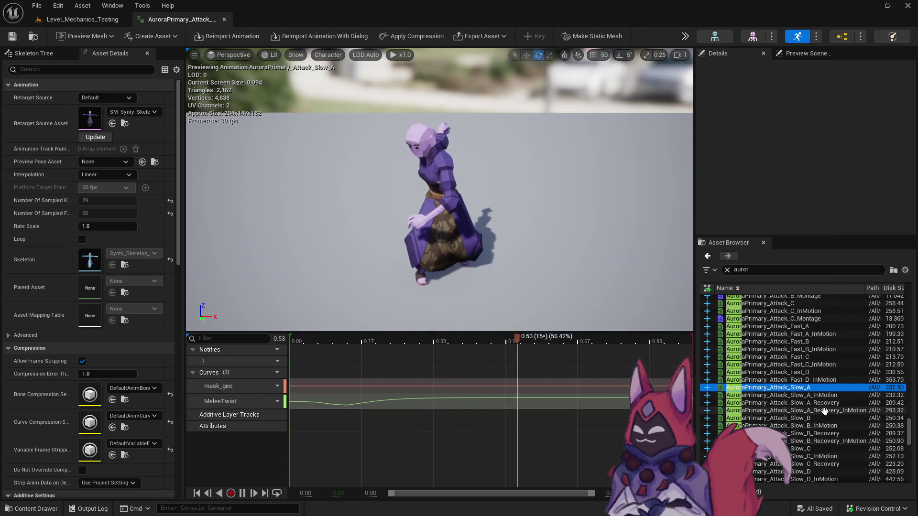
pyautogui.doubleClick(813, 419)
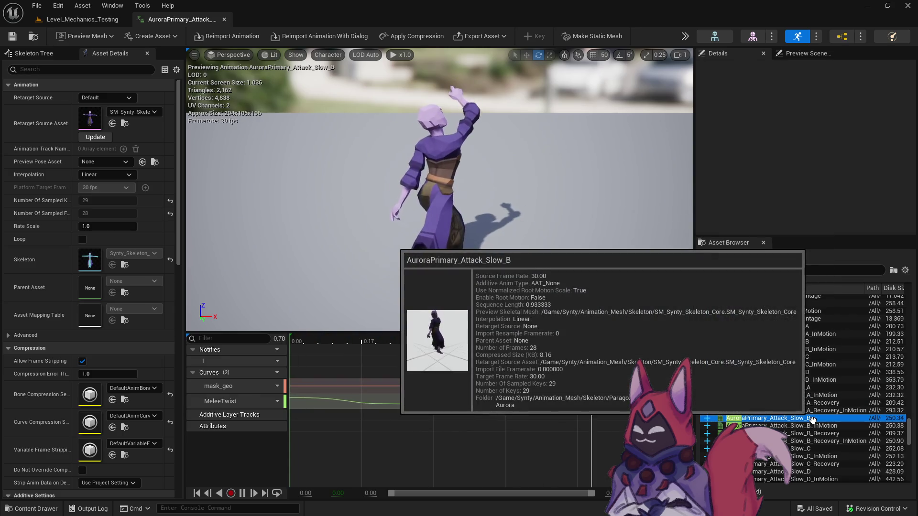
pyautogui.doubleClick(814, 449)
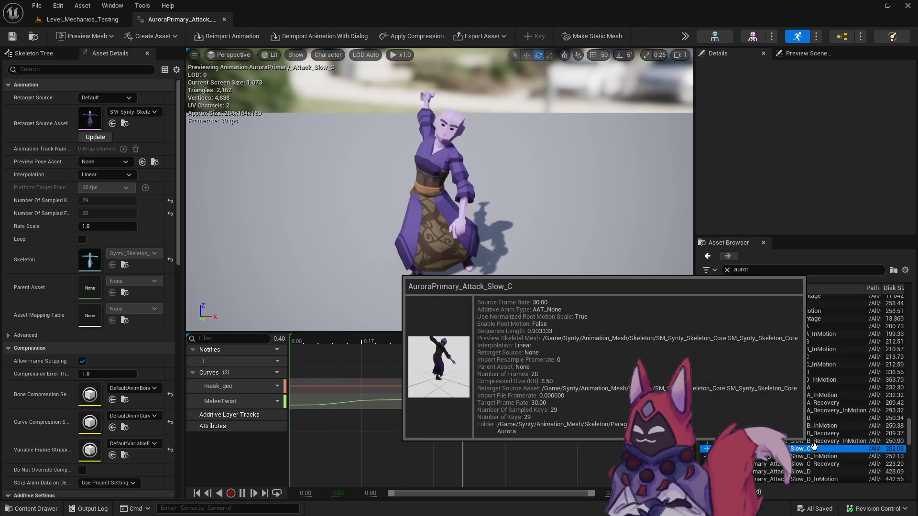
pyautogui.scroll(5, 821, 364)
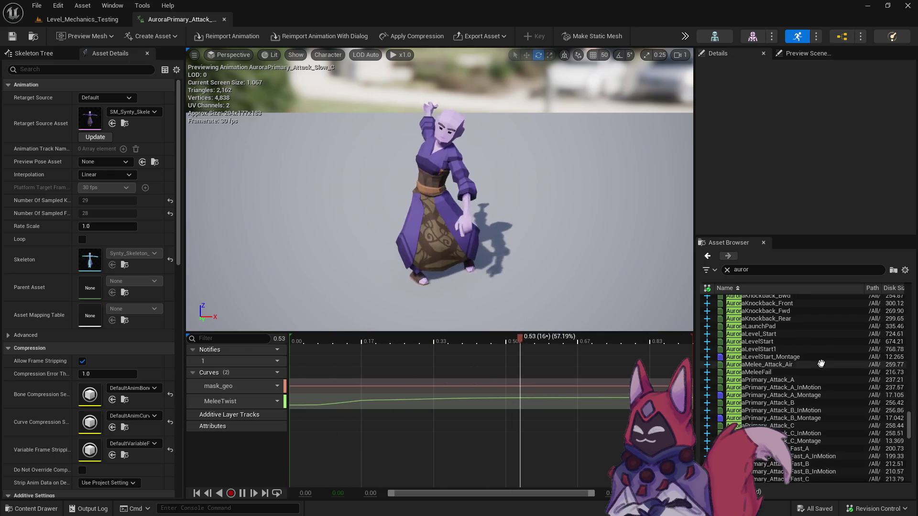
pyautogui.doubleClick(816, 374)
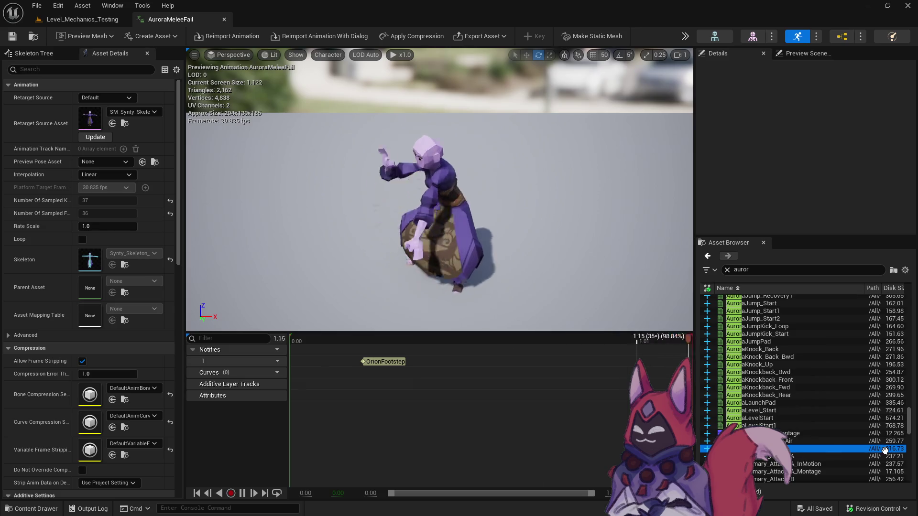
# Preview AuroraEmote Peace, Slice, Minion_Kick, Laugh_T1, DaggerFlourish_T3, Ice_Sculpture and FlippingAround_T3
pyautogui.scroll(3, 832, 385)
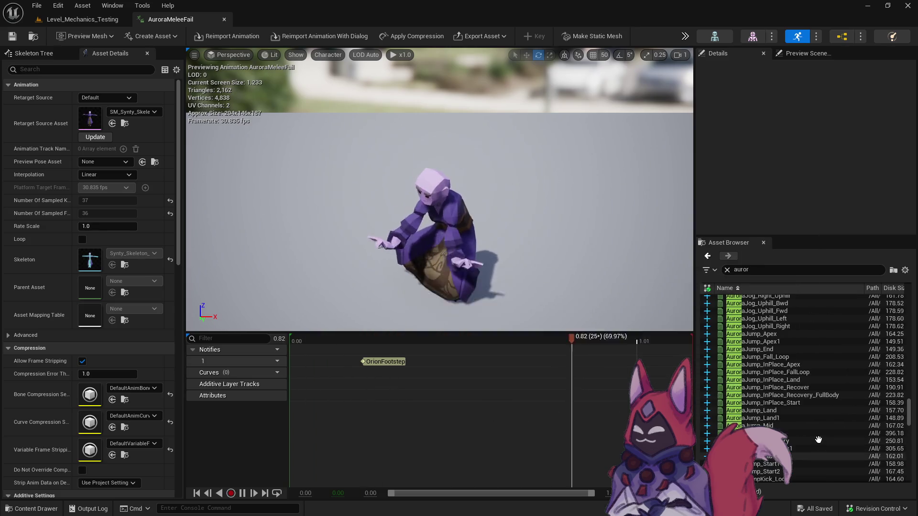
pyautogui.scroll(10, 819, 437)
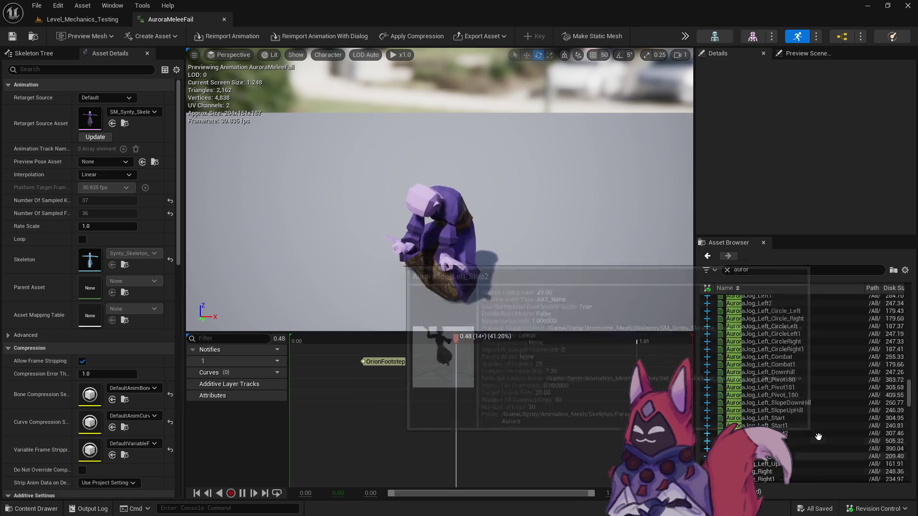
pyautogui.scroll(10, 819, 437)
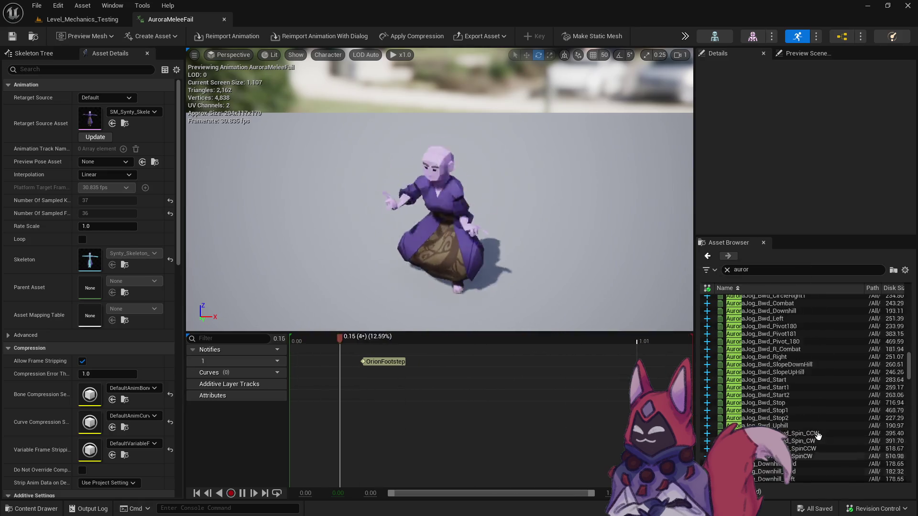
pyautogui.scroll(10, 818, 436)
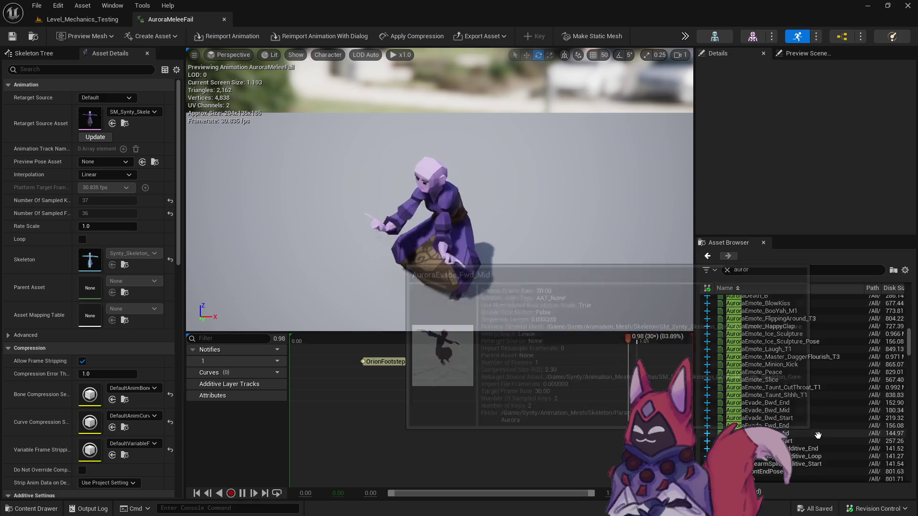
pyautogui.scroll(-5, 818, 435)
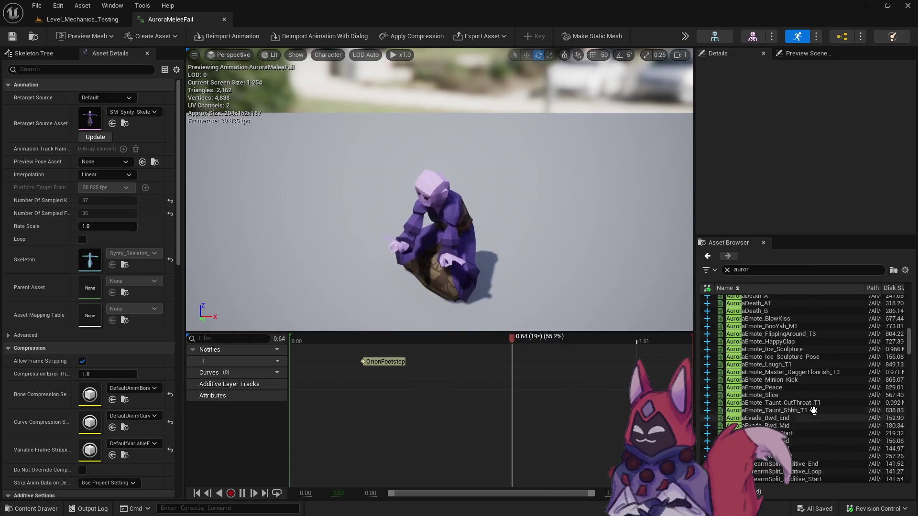
pyautogui.click(800, 388)
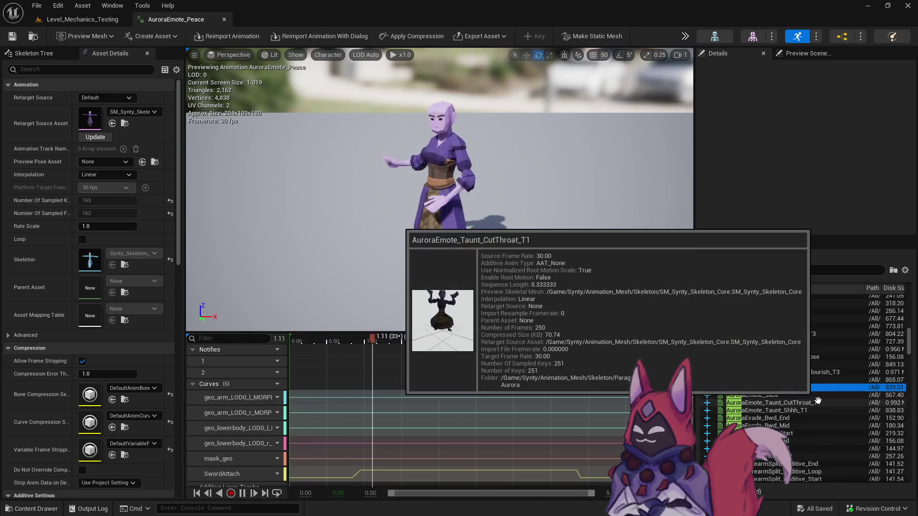
pyautogui.click(815, 395)
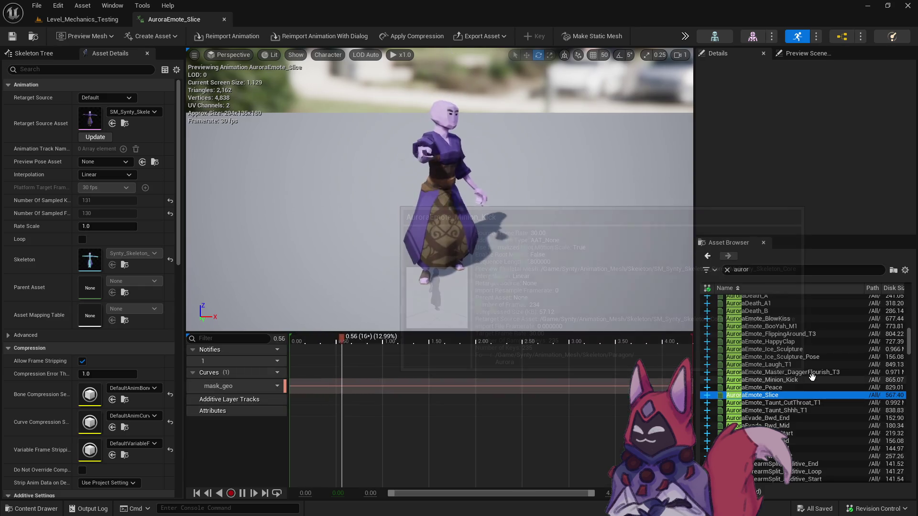
pyautogui.click(812, 379)
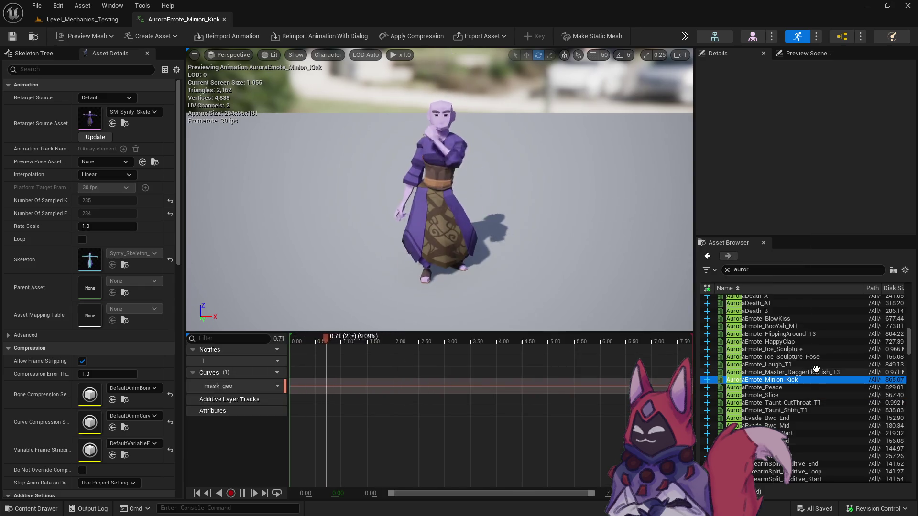
pyautogui.click(810, 364)
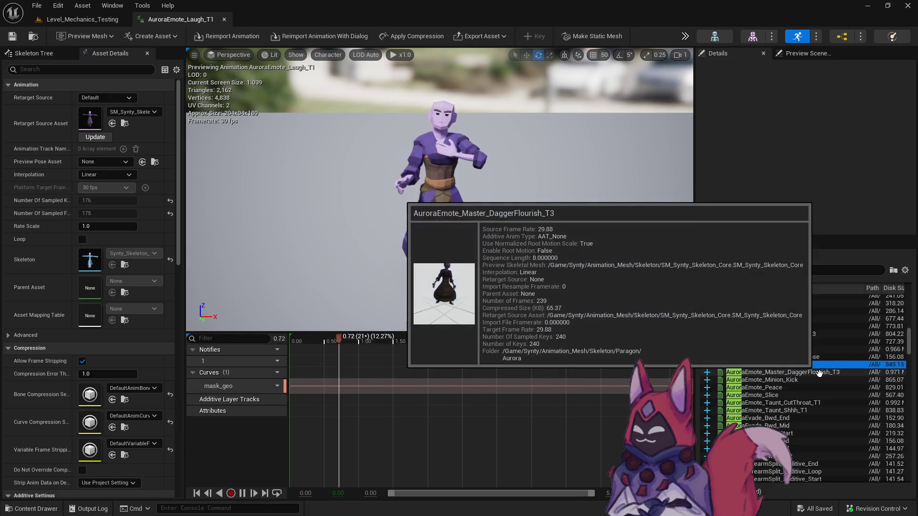
pyautogui.click(820, 372)
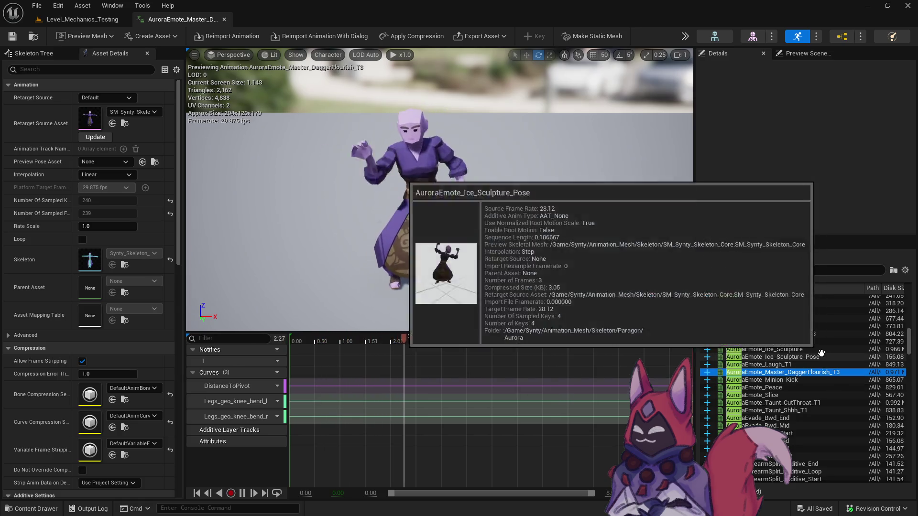
pyautogui.click(818, 356)
pyautogui.click(810, 348)
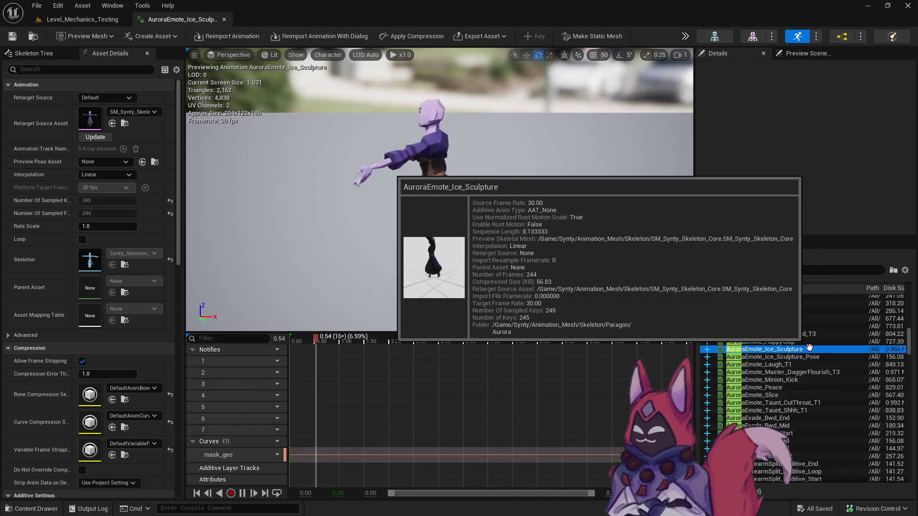
pyautogui.click(807, 334)
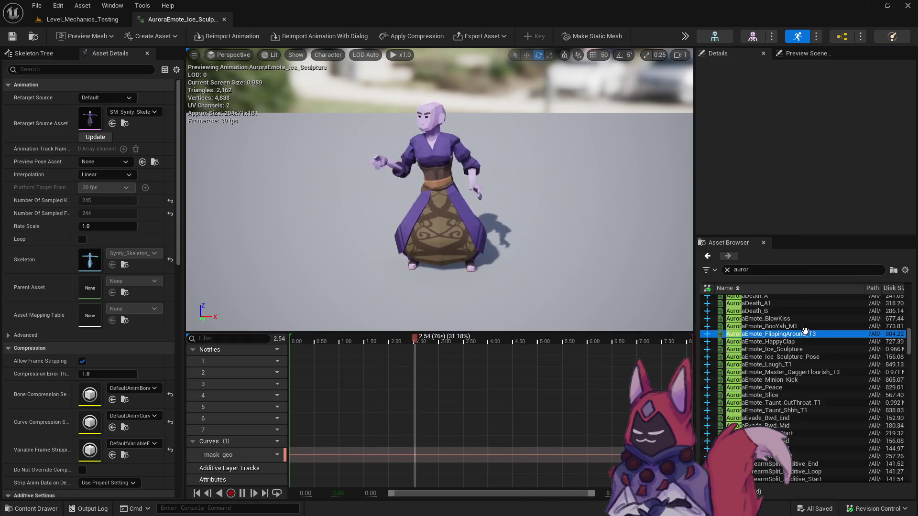
# Preview AuroraCast1, AuroraCast2 and AuroraAttack_Melee_B, then clear the 'auror' search
pyautogui.scroll(6, 801, 412)
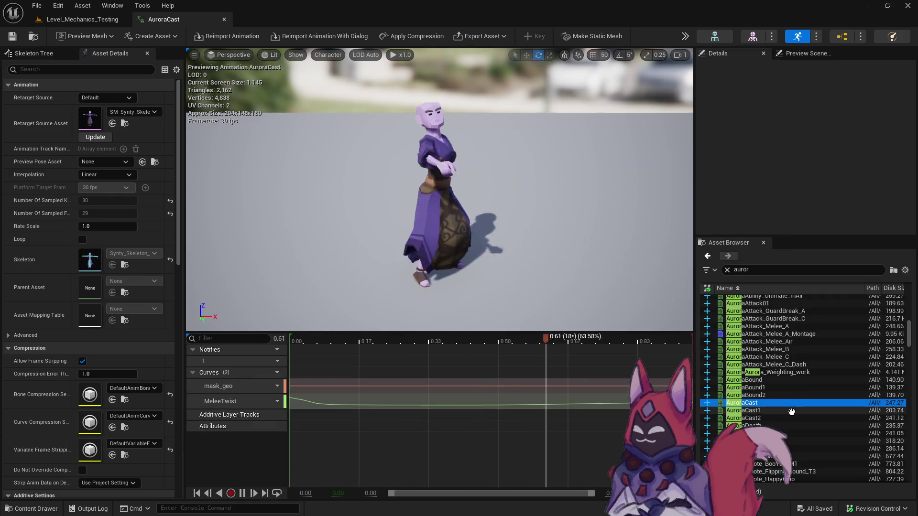
pyautogui.click(792, 410)
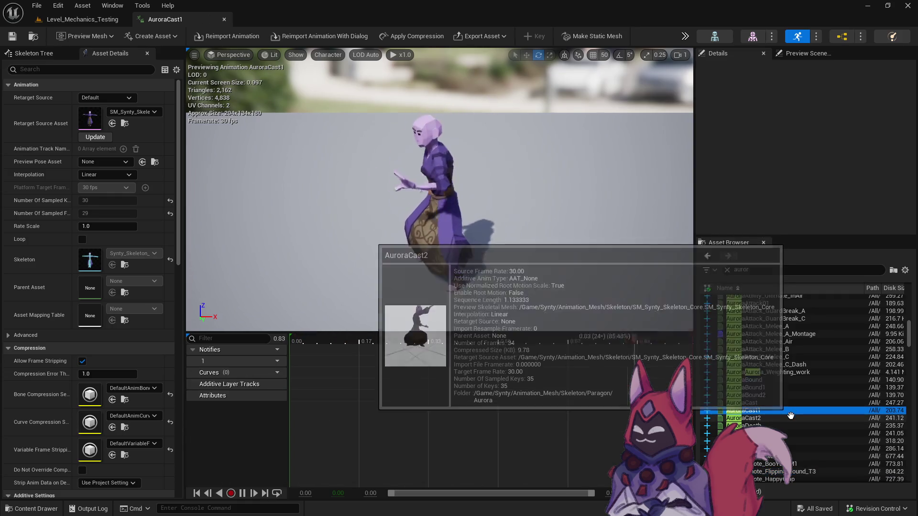
pyautogui.click(789, 419)
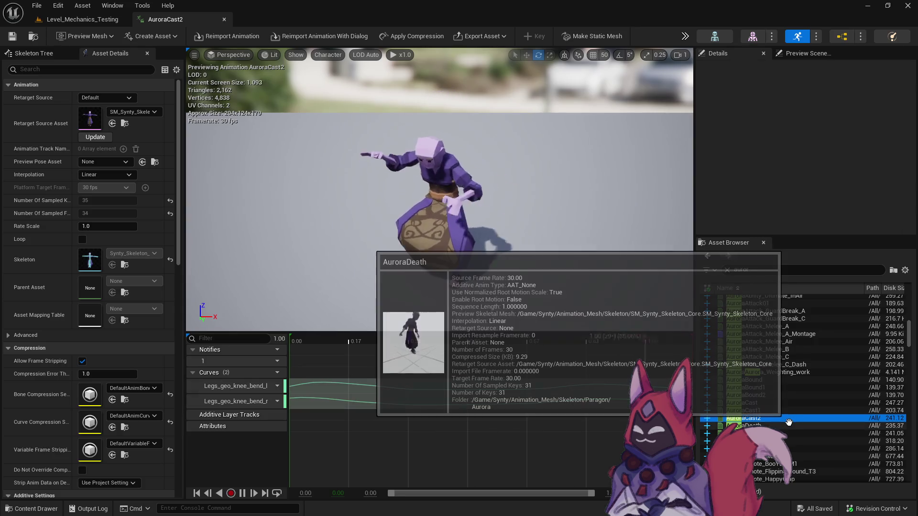
pyautogui.scroll(3, 817, 393)
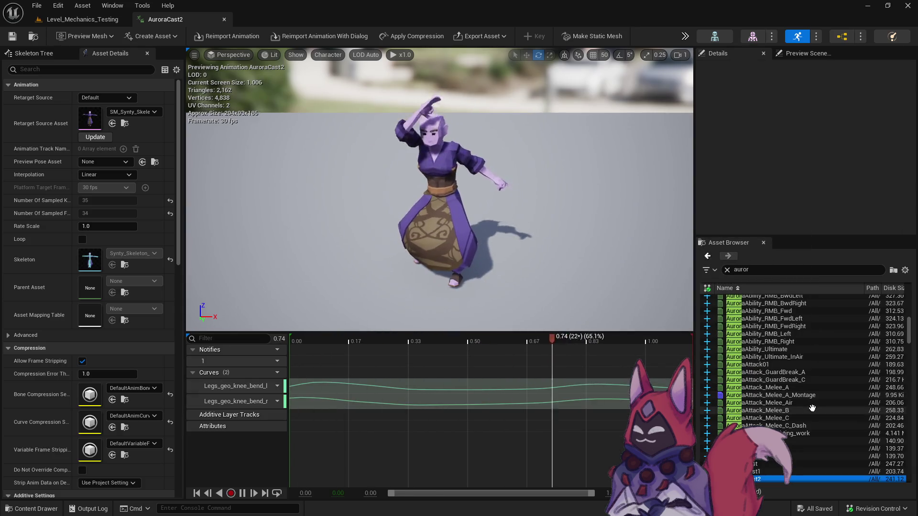
pyautogui.click(812, 411)
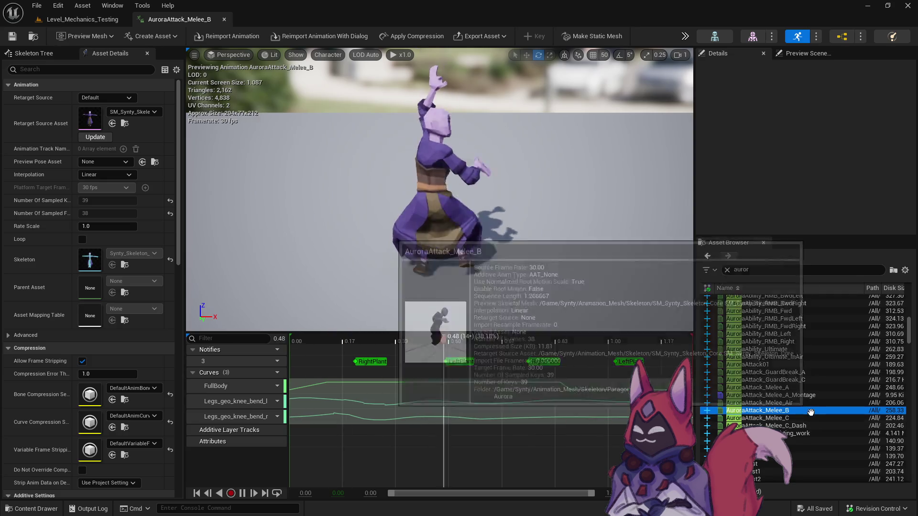
pyautogui.click(728, 270)
pyautogui.write('count')
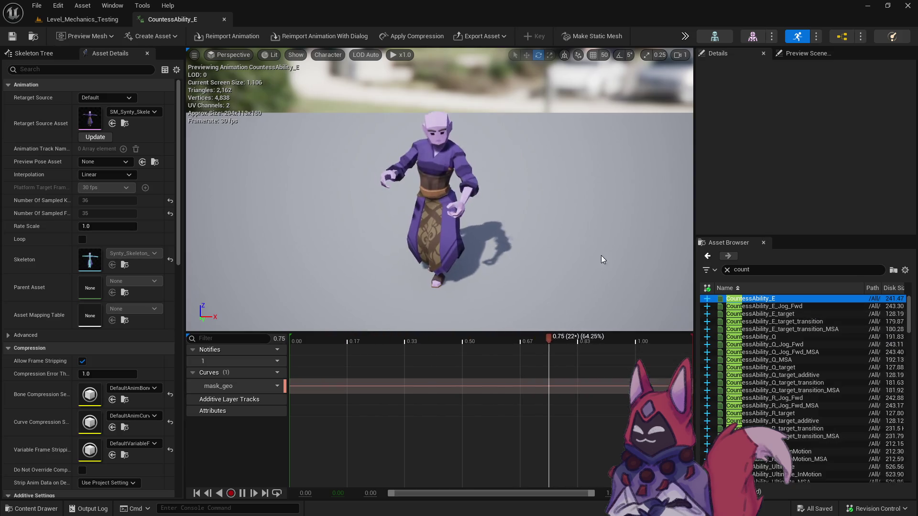
# Step through CountessAbility E_target, Q, Q_target and Ultimate, landing on CountessCast
pyautogui.click(795, 313)
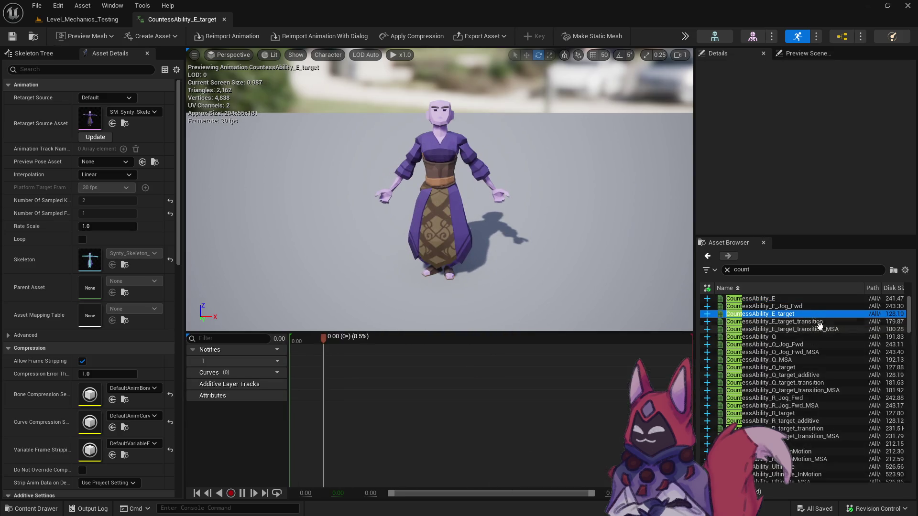
pyautogui.click(819, 337)
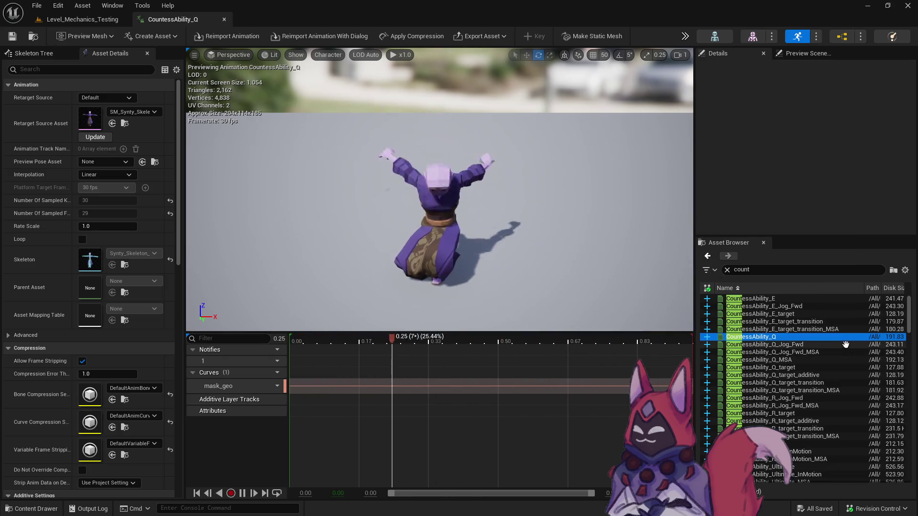
pyautogui.click(836, 366)
pyautogui.scroll(-3, 832, 351)
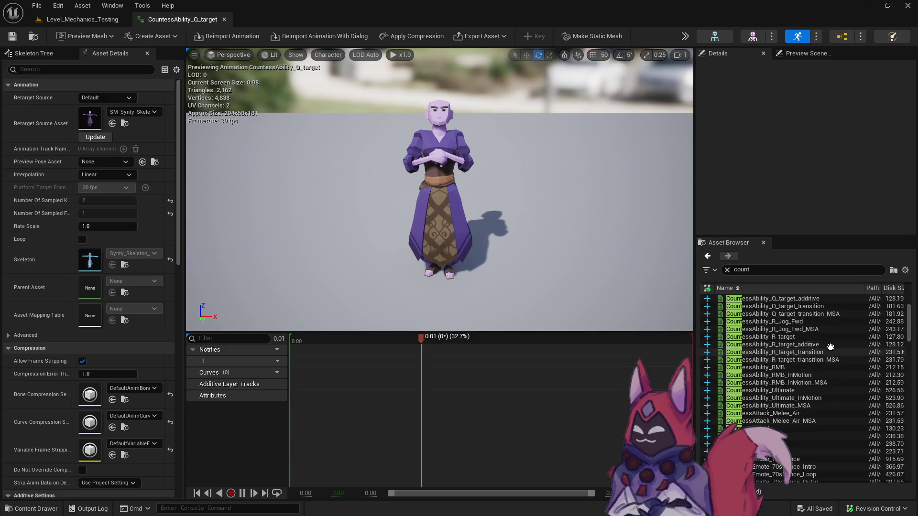
pyautogui.click(851, 389)
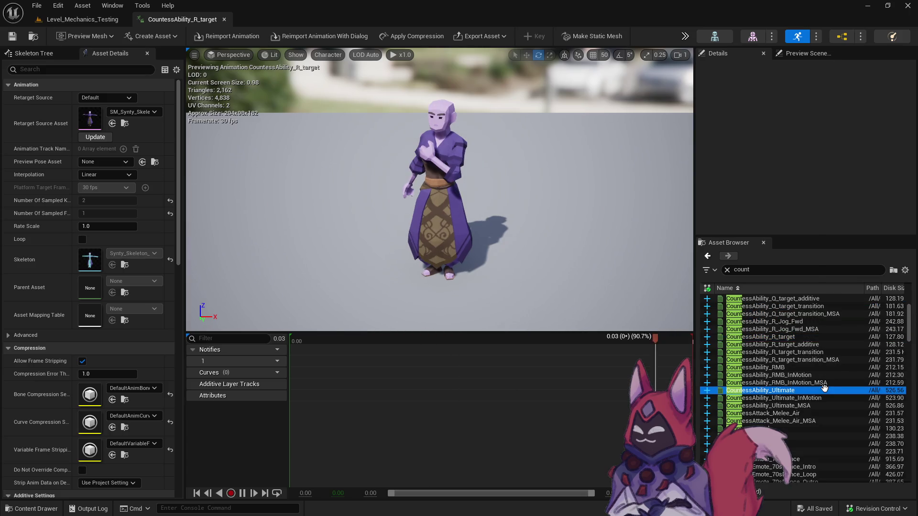
pyautogui.scroll(-1, 852, 386)
pyautogui.scroll(-1, 852, 386)
pyautogui.click(830, 375)
pyautogui.scroll(-1, 827, 375)
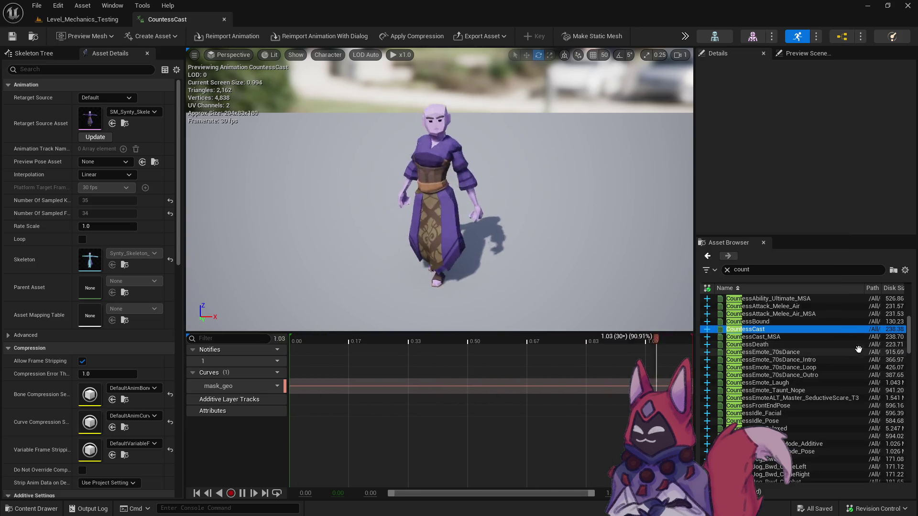
pyautogui.scroll(-1, 854, 376)
pyautogui.scroll(-2, 834, 409)
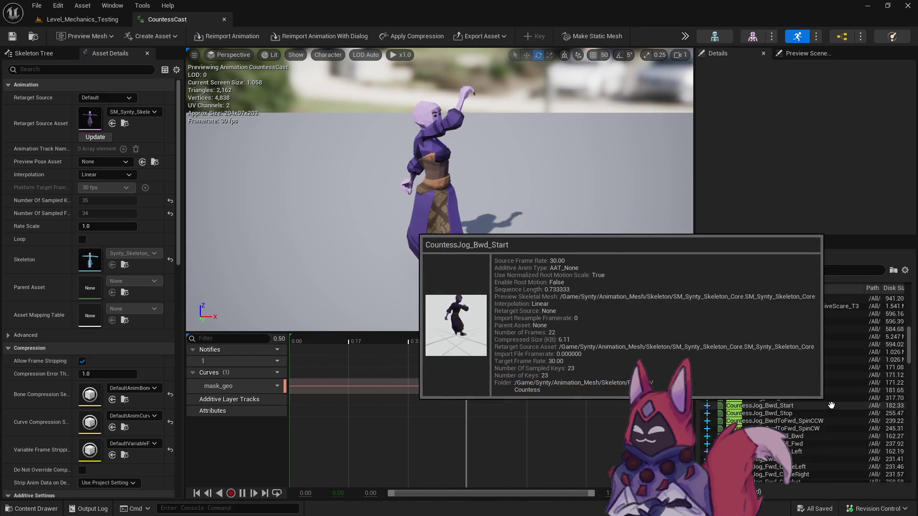
pyautogui.scroll(-1, 832, 406)
pyautogui.scroll(5, 829, 402)
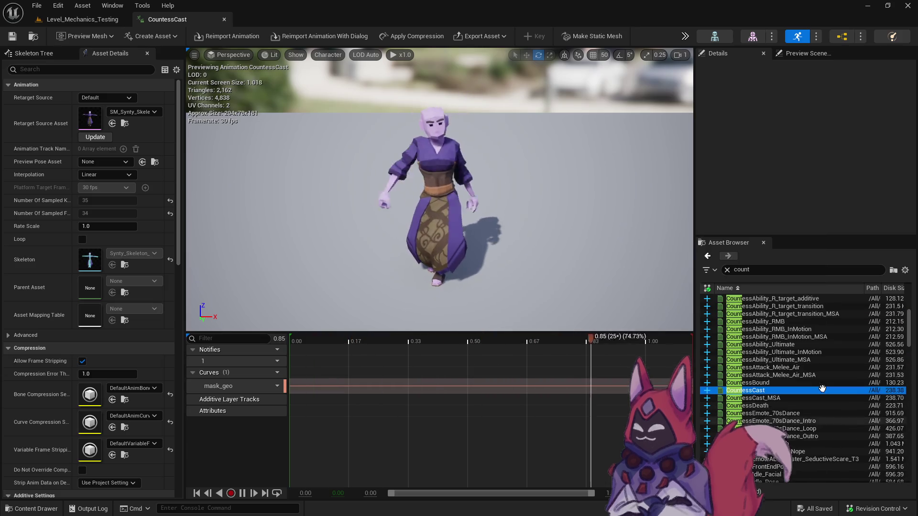
# Create the montage CountessCast_Montage_Steal_Heat from the CountessCast animation and open it
pyautogui.rightClick(774, 392)
pyautogui.click(838, 493)
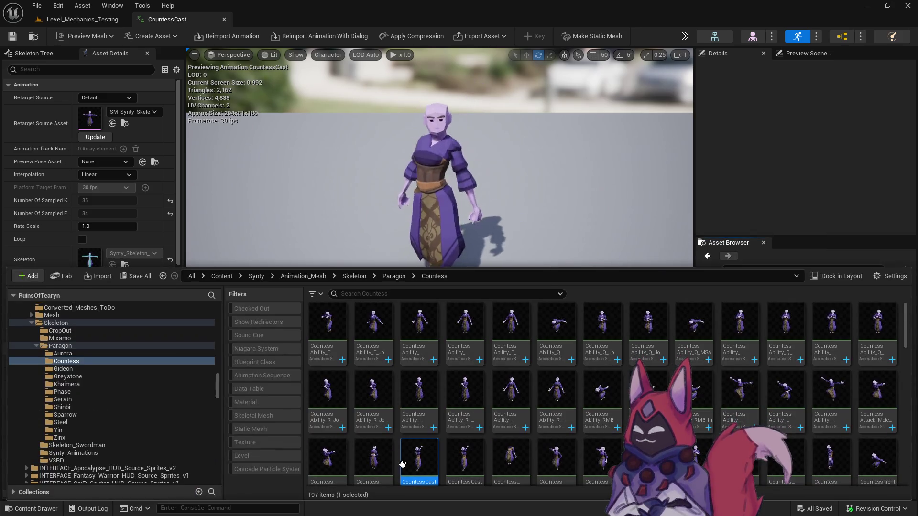
pyautogui.rightClick(416, 459)
pyautogui.moveTo(536, 160)
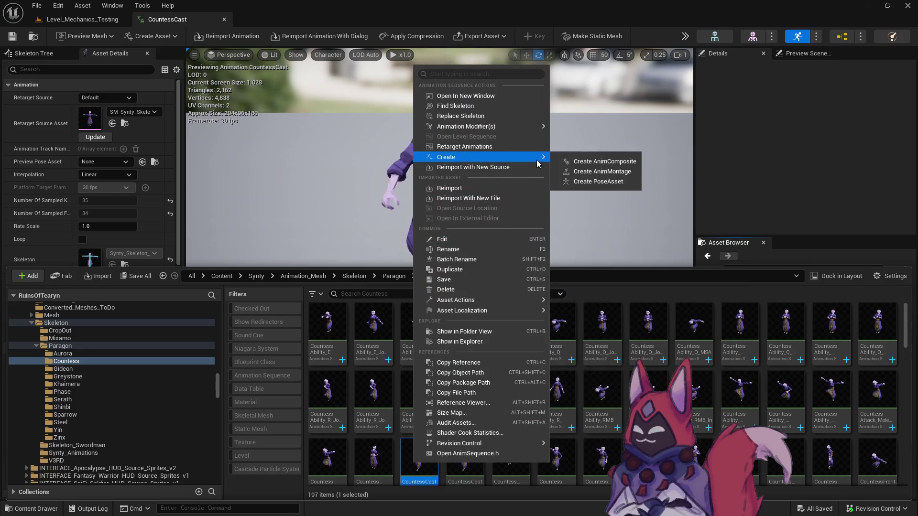
pyautogui.click(606, 172)
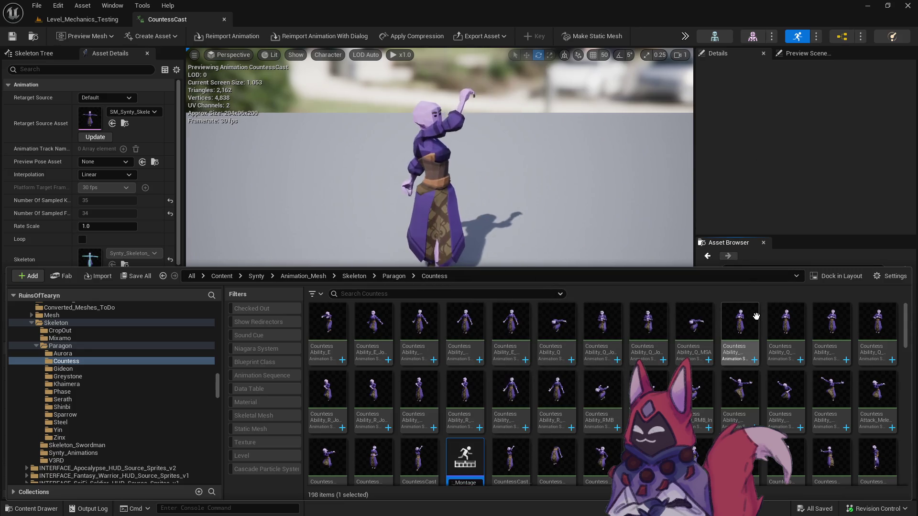
pyautogui.press('Return')
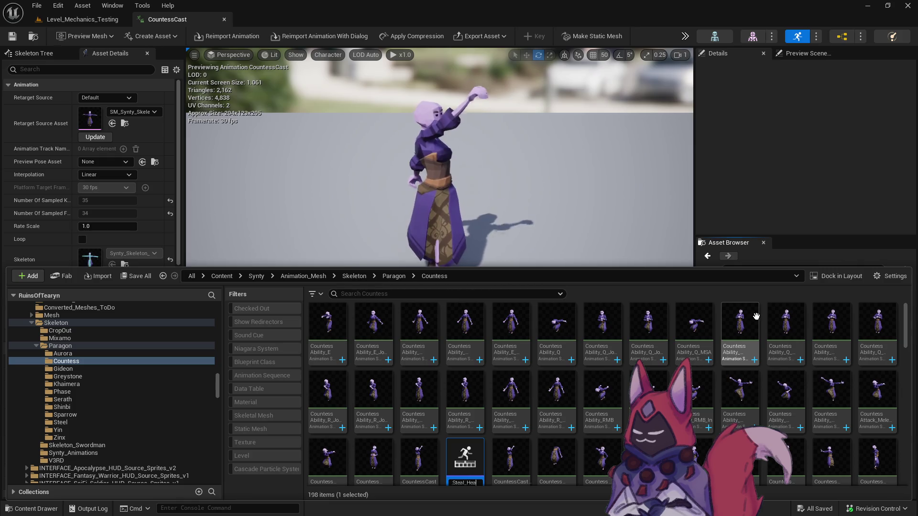
pyautogui.doubleClick(472, 458)
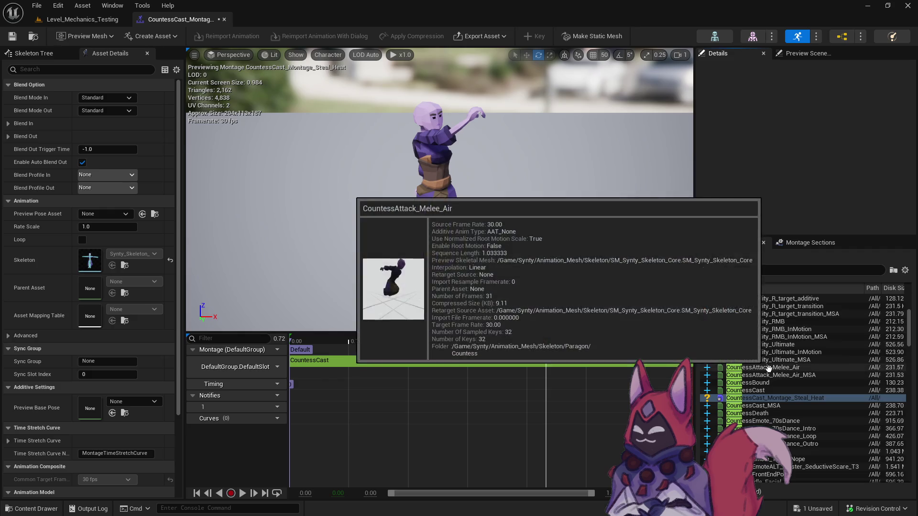
# Save the Steal_Heat montage and add two more CountessCast segments after the first in its slot
pyautogui.click(12, 36)
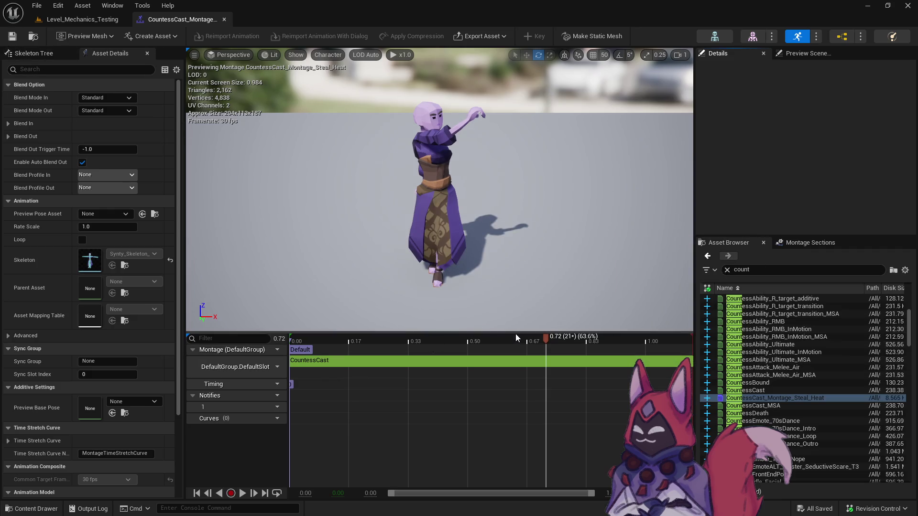
pyautogui.moveTo(787, 397)
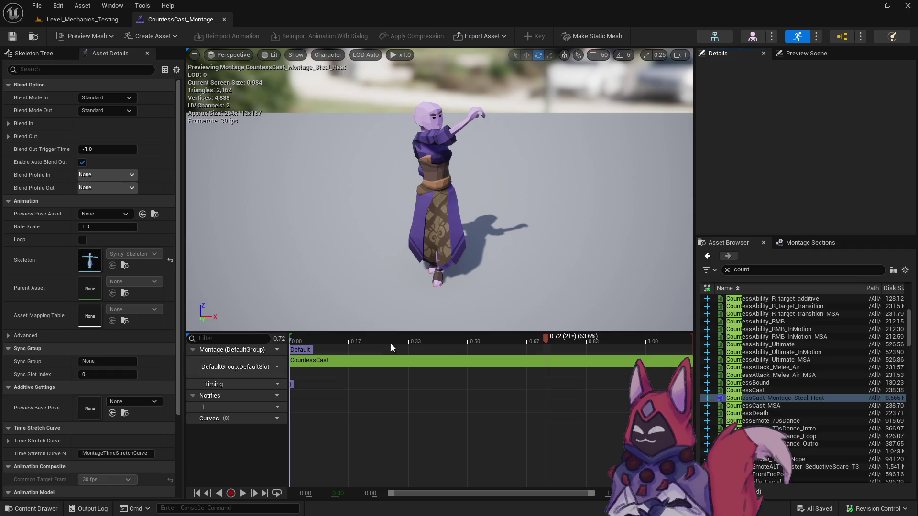
pyautogui.click(764, 390)
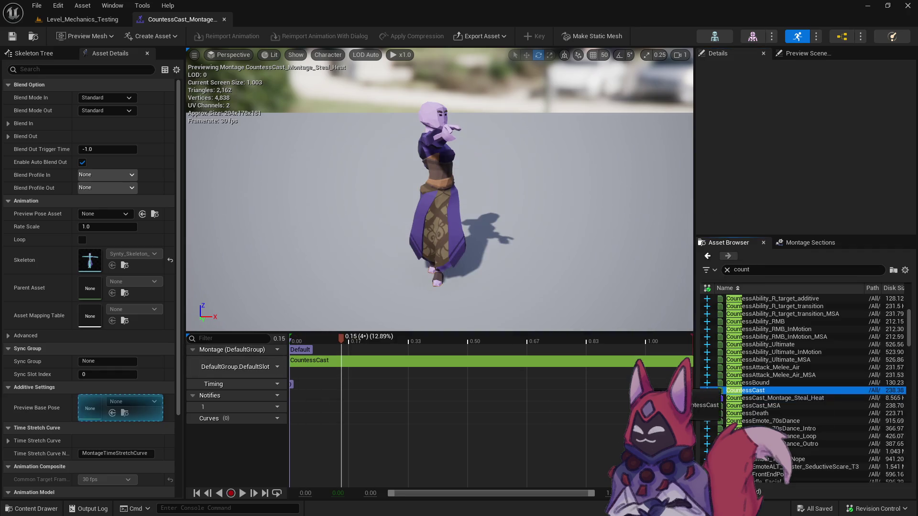
pyautogui.moveTo(761, 390); pyautogui.dragTo(526, 371)
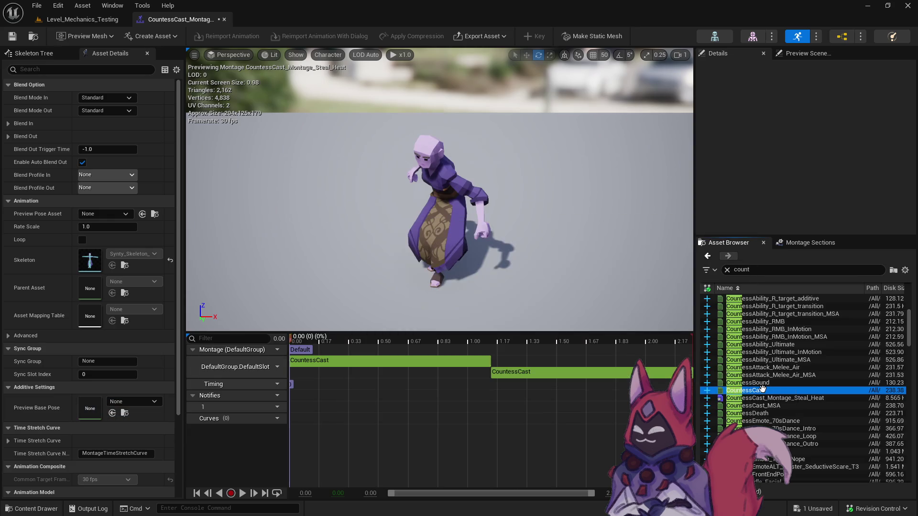
pyautogui.moveTo(762, 390); pyautogui.dragTo(598, 363)
pyautogui.moveTo(289, 342)
pyautogui.mouseDown()
pyautogui.moveTo(383, 338)
pyautogui.moveTo(370, 342)
pyautogui.mouseUp()
pyautogui.click(389, 362)
# End the first CountessCast segment at 0.67 and make the middle segment span 0.67–0.85
pyautogui.click(833, 124)
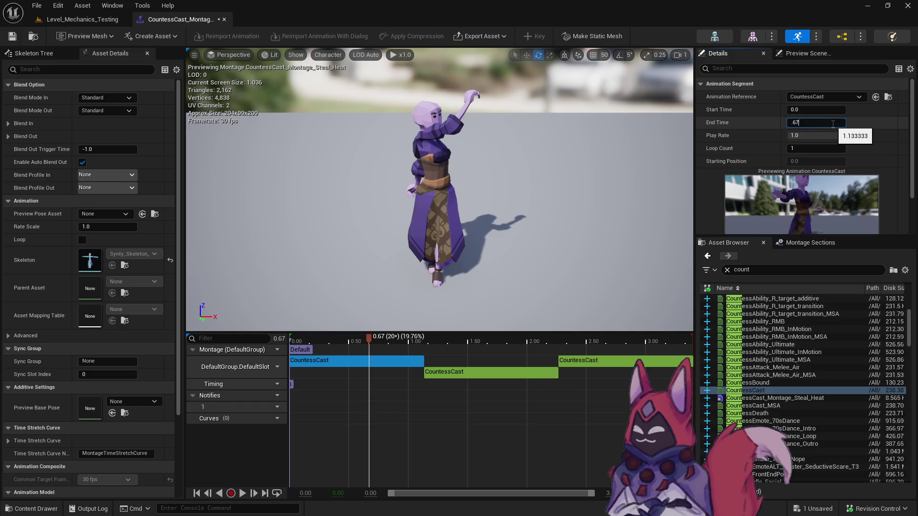
pyautogui.write('0.67')
pyautogui.press('Return')
pyautogui.click(421, 372)
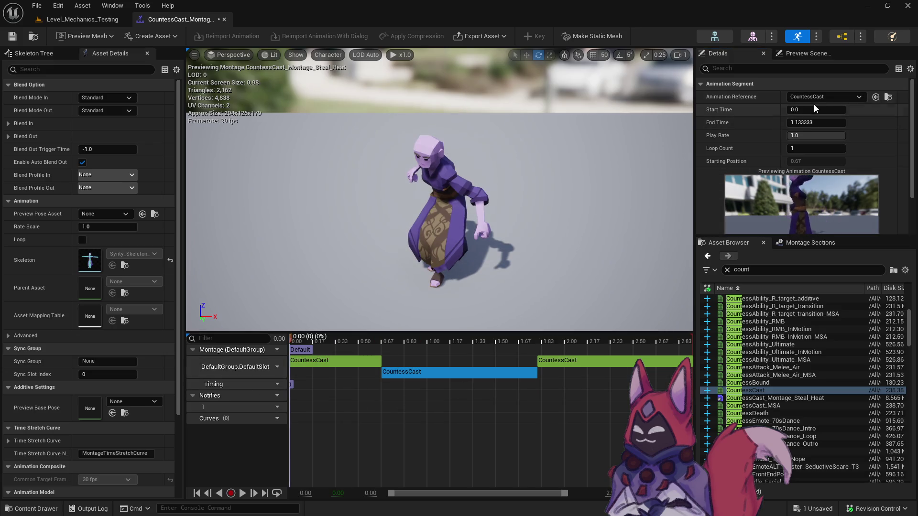
pyautogui.click(816, 109)
pyautogui.write('67')
pyautogui.press('Return')
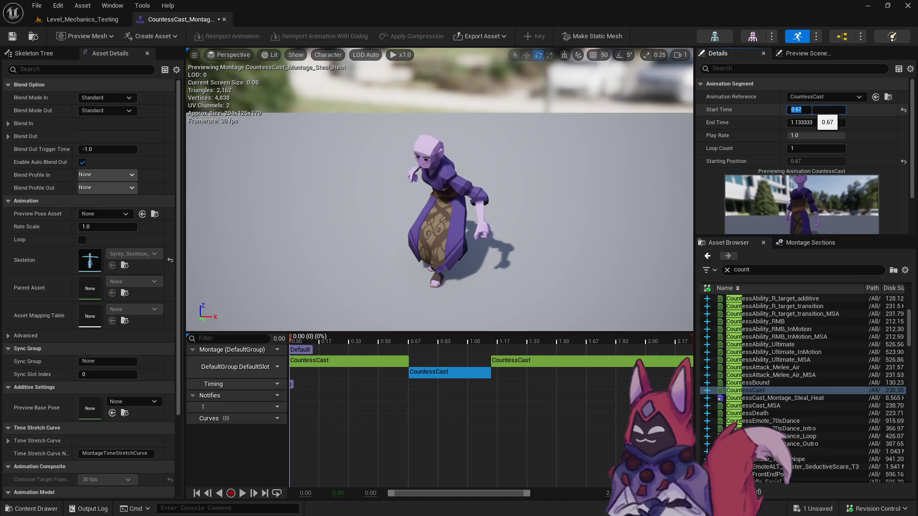
pyautogui.click(539, 359)
pyautogui.moveTo(414, 343); pyautogui.dragTo(441, 343)
pyautogui.write('85')
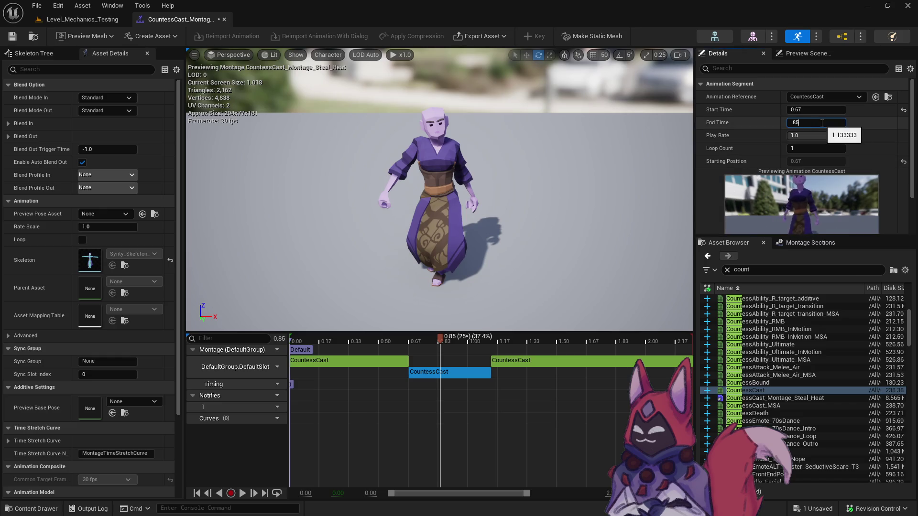
pyautogui.press('Return')
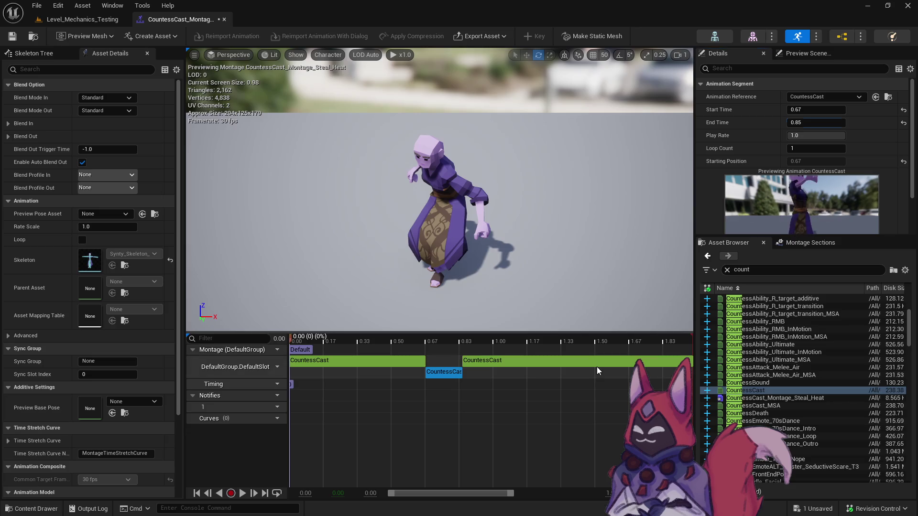
# Start the last CountessCast segment at 0.85 and preview the montage
pyautogui.click(526, 361)
pyautogui.click(822, 109)
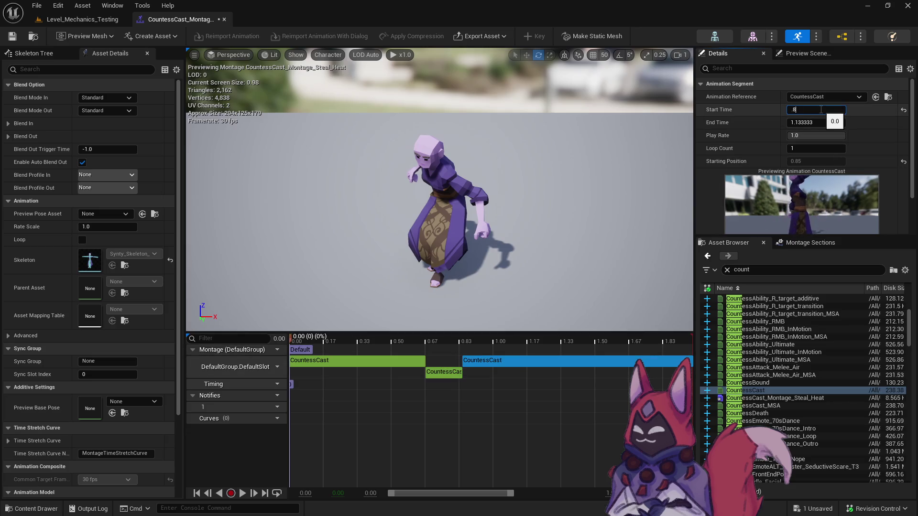
pyautogui.write('5')
pyautogui.press('Return')
pyautogui.press('space')
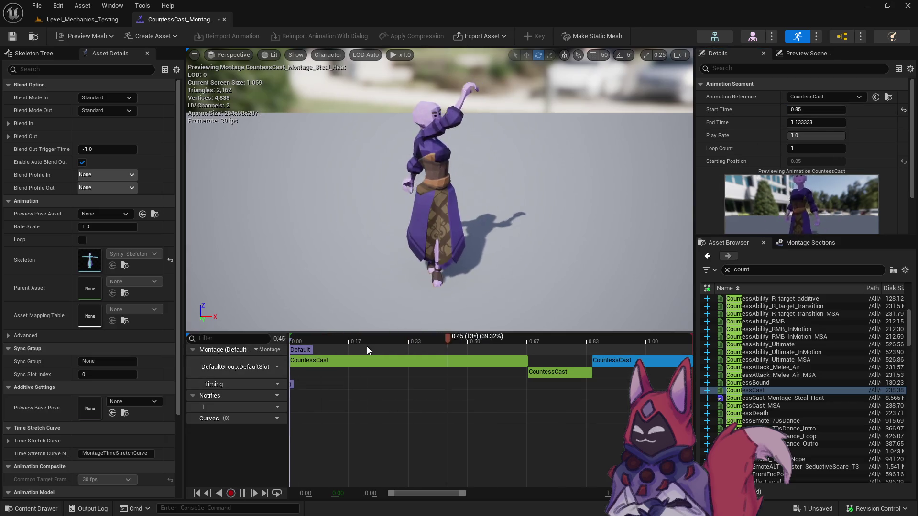
# Slow the first CountessCast segment to a 0.8 play rate and preview the result
pyautogui.click(421, 399)
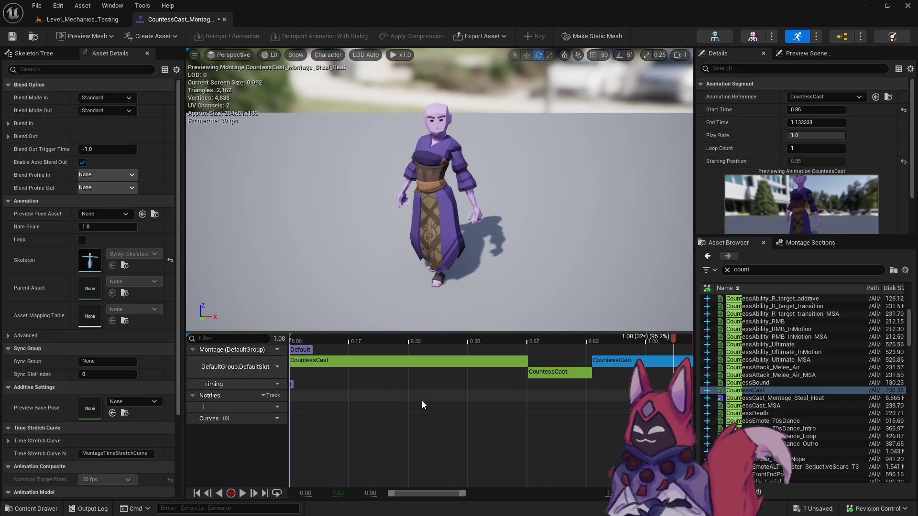
pyautogui.click(433, 361)
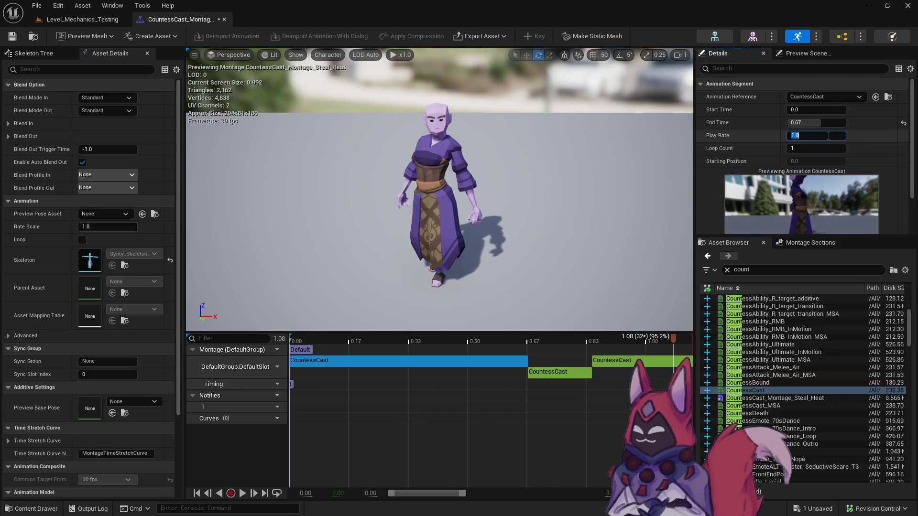
pyautogui.write('0.8')
pyautogui.press('Return')
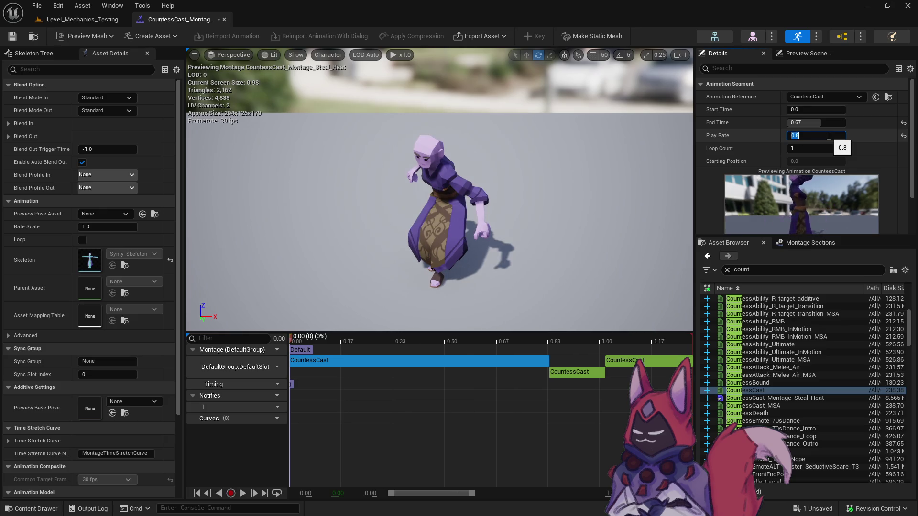
pyautogui.moveTo(561, 337); pyautogui.dragTo(634, 337)
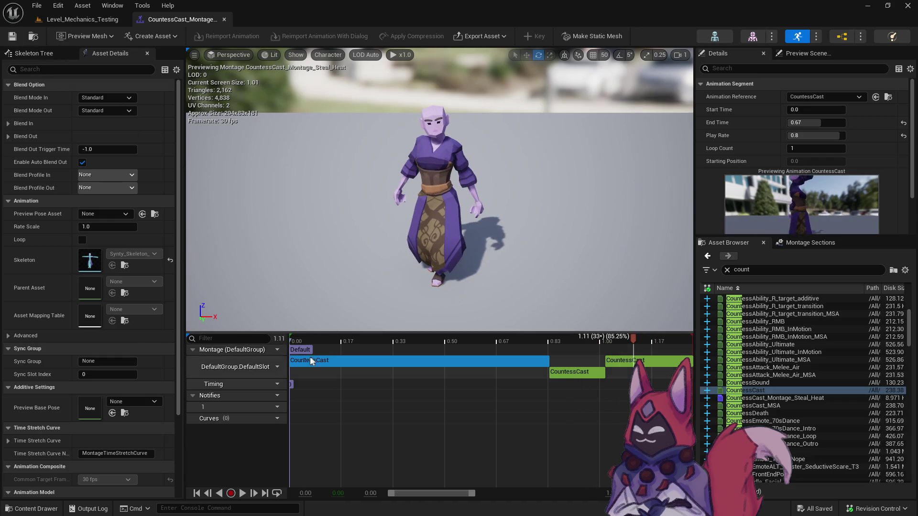
pyautogui.press('space')
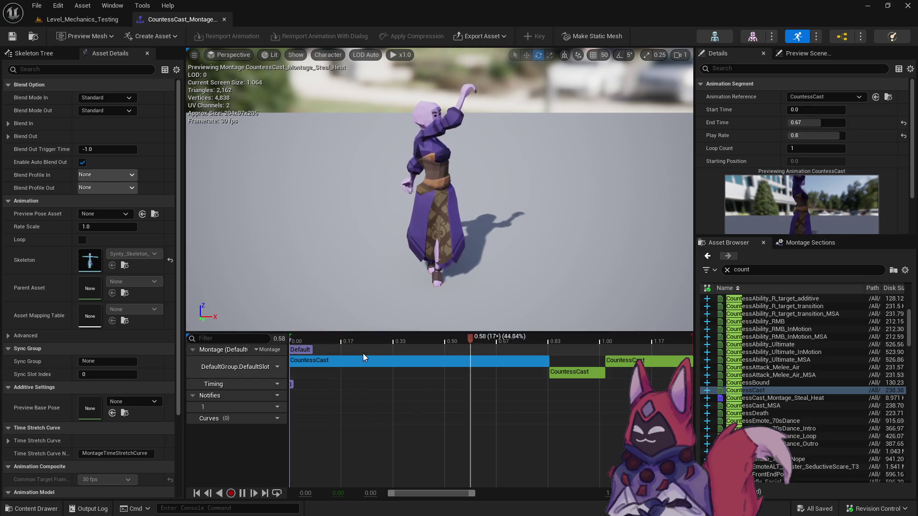
pyautogui.press('space')
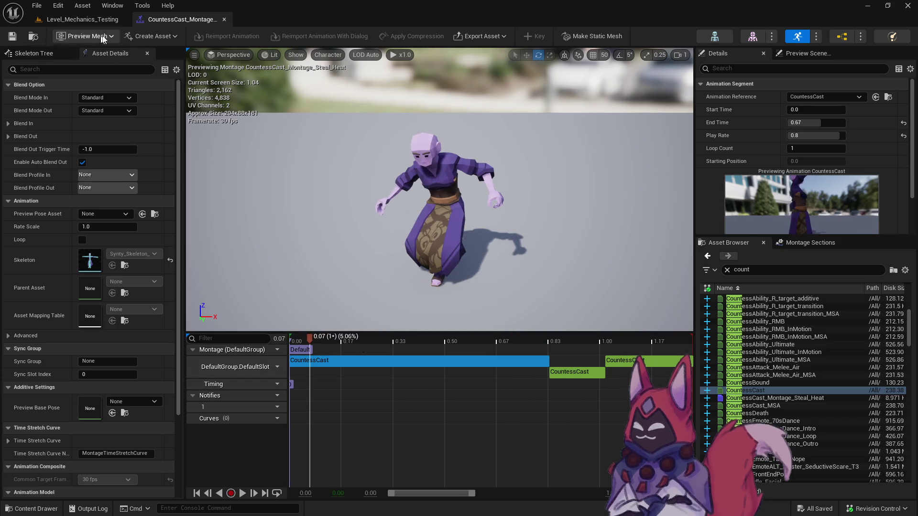
pyautogui.hotkey('ctrl', 'b')
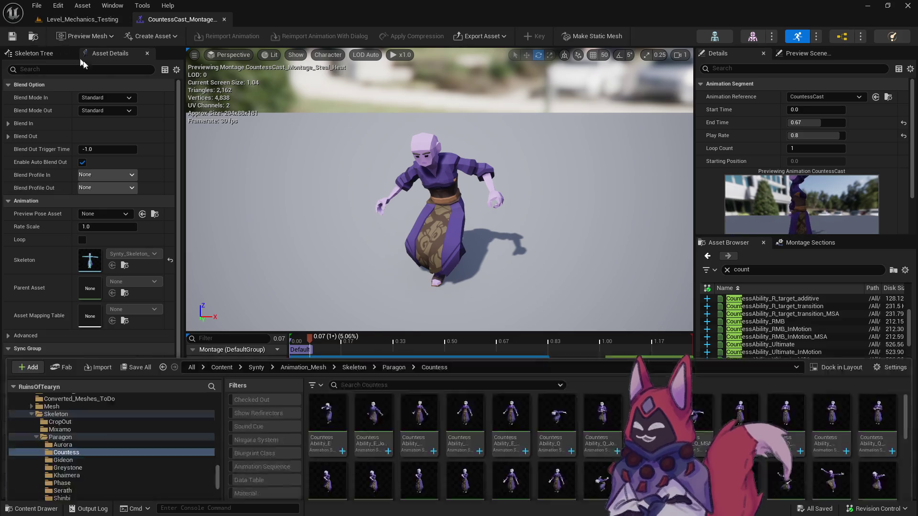
# Rename the montage to CountessCast_Montage_Steal_Heat_1_0
pyautogui.press('End')
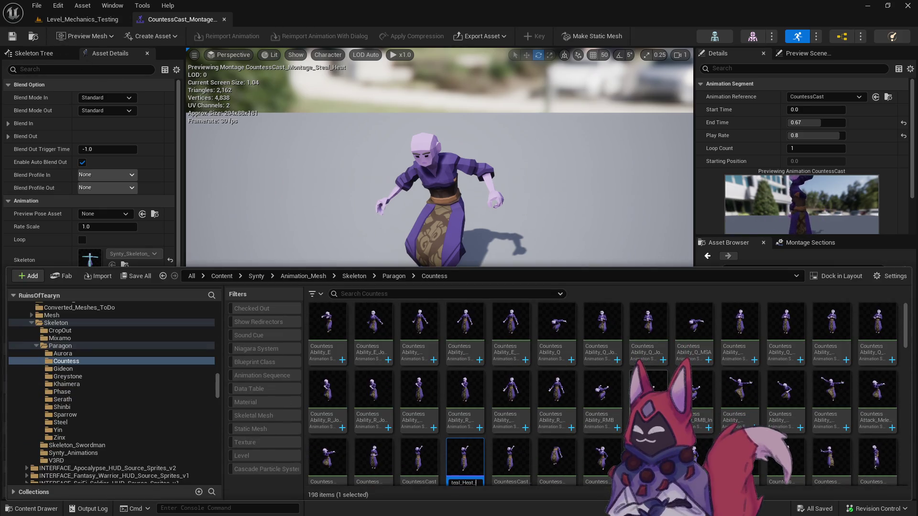
pyautogui.write('1_0')
pyautogui.press('Return')
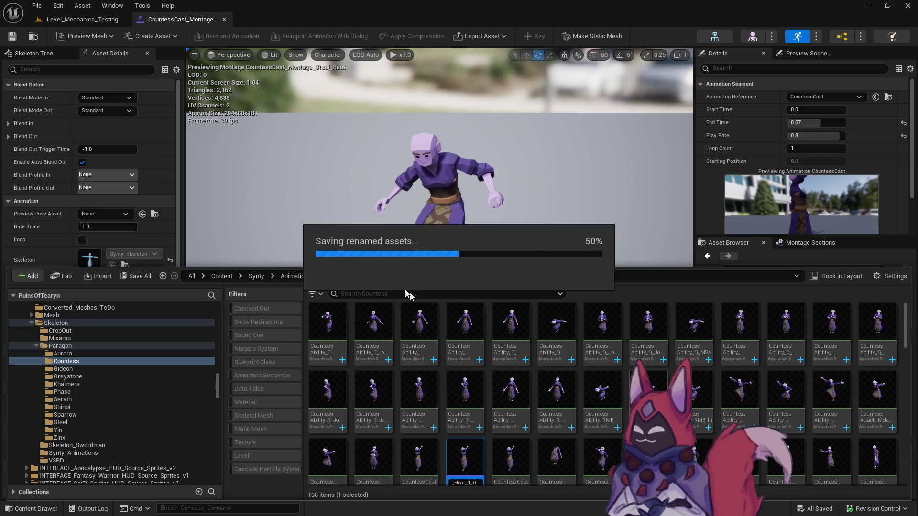
# Duplicate the Steal_Heat_1_0 montage in the Countess folder
pyautogui.hotkey('ctrl', 'space')
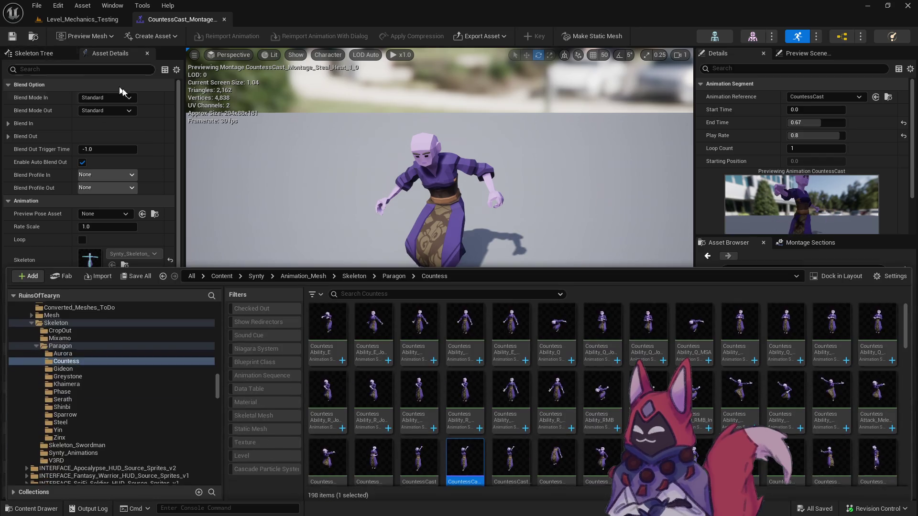
pyautogui.rightClick(472, 460)
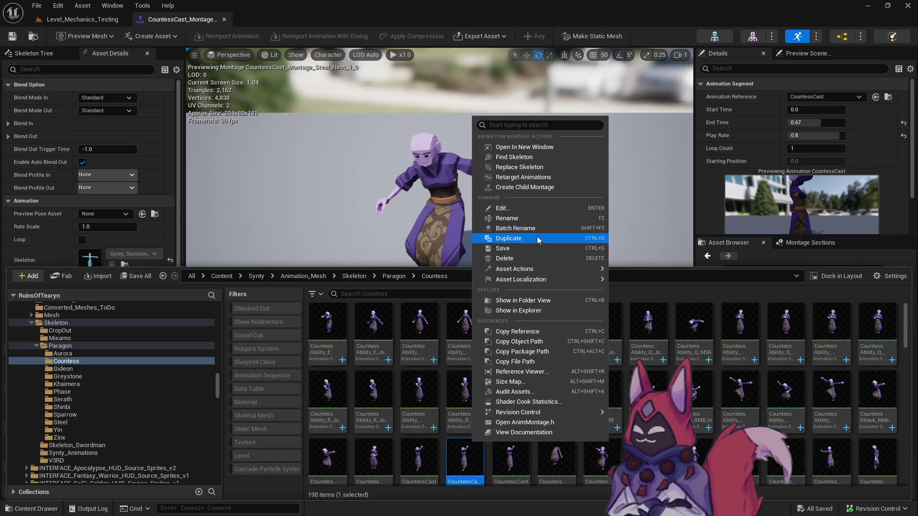
pyautogui.click(537, 239)
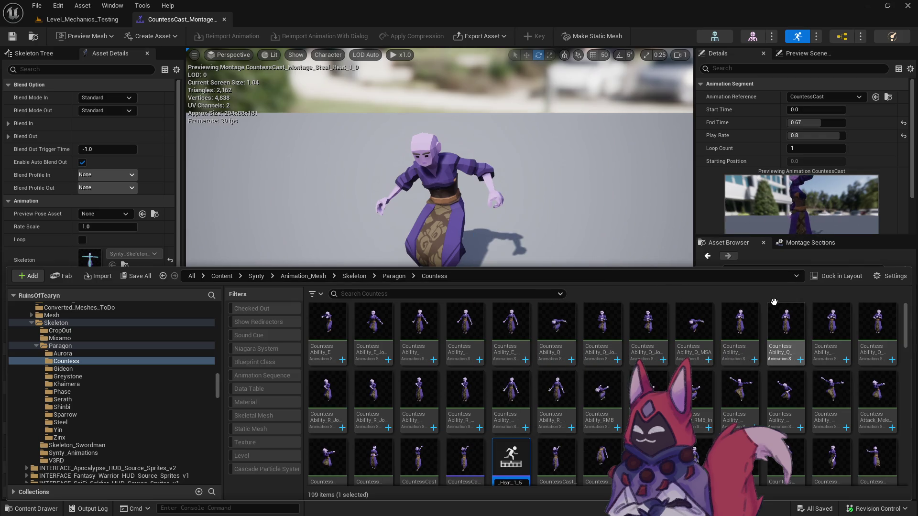
# In the Steal_Heat_1_5 duplicate, try several play rates and settle the CountessCast segment at 0.5
pyautogui.doubleClick(511, 460)
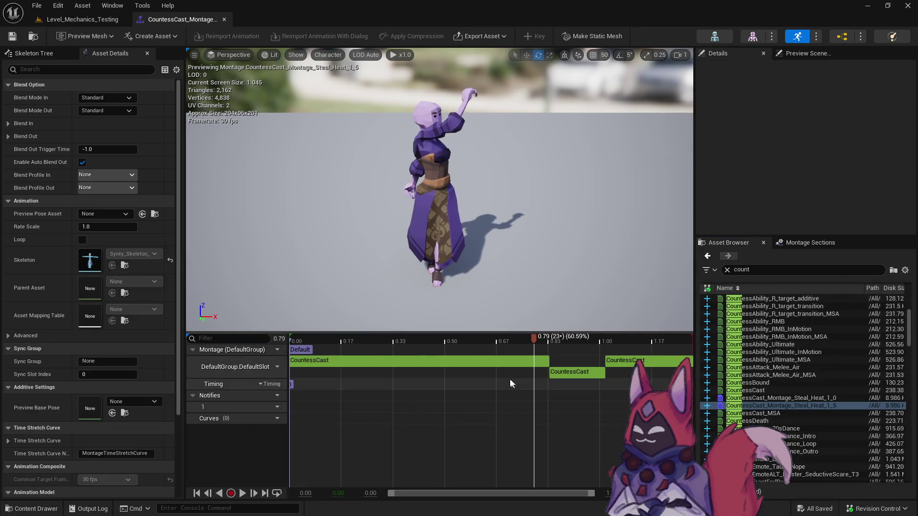
pyautogui.click(491, 360)
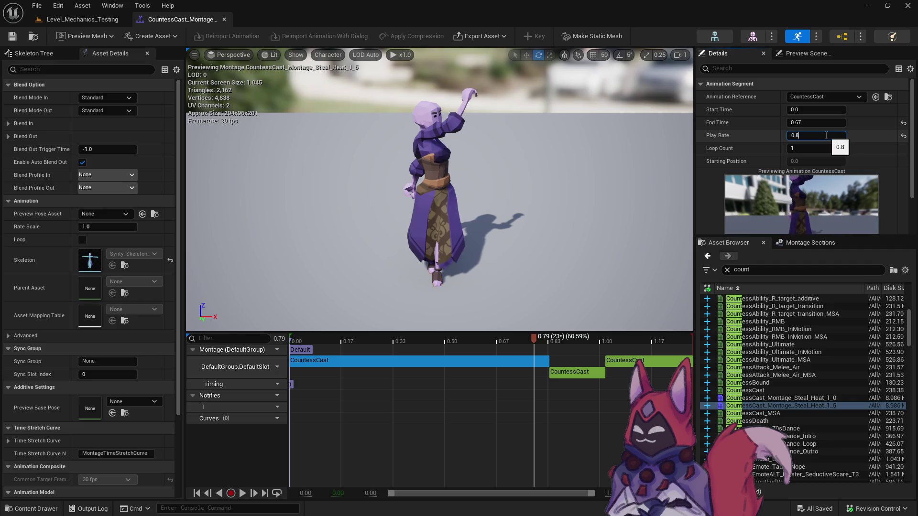
pyautogui.write('0.7')
pyautogui.press('Return')
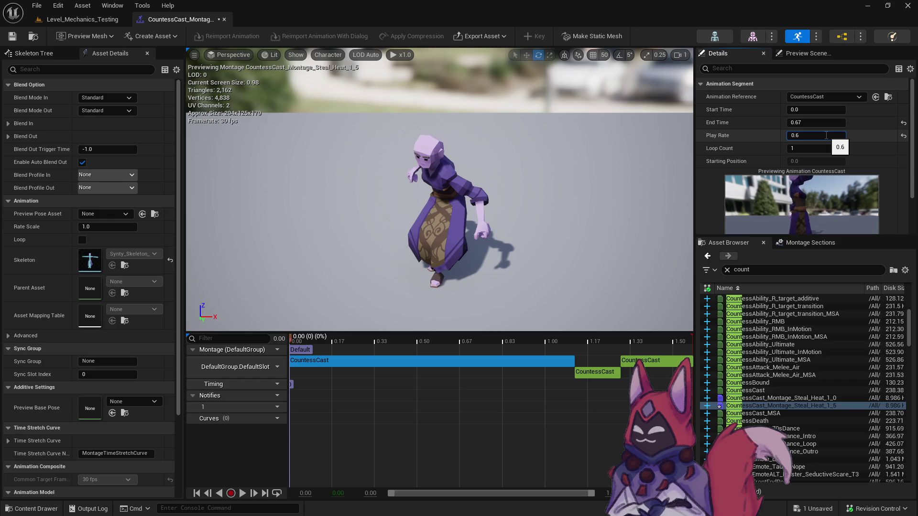
pyautogui.write('0.4')
pyautogui.press('Return')
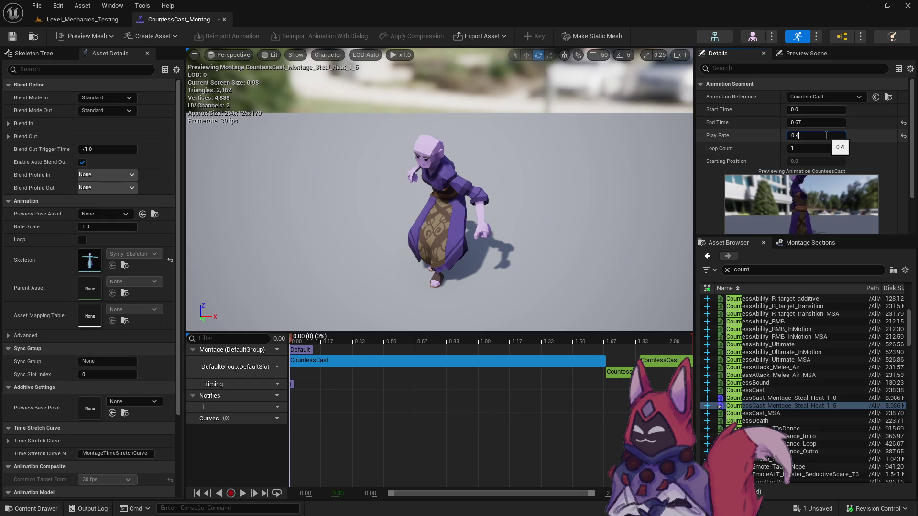
pyautogui.write('5')
pyautogui.press('Return')
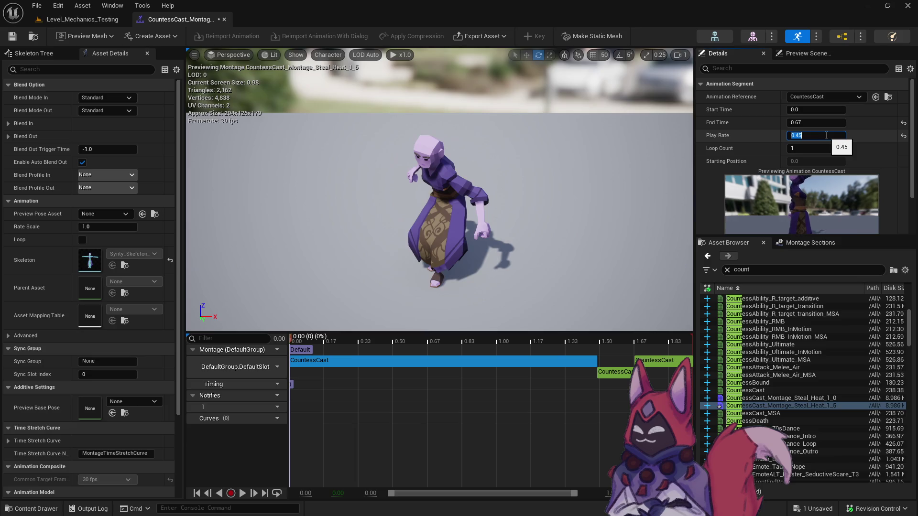
pyautogui.press('Return')
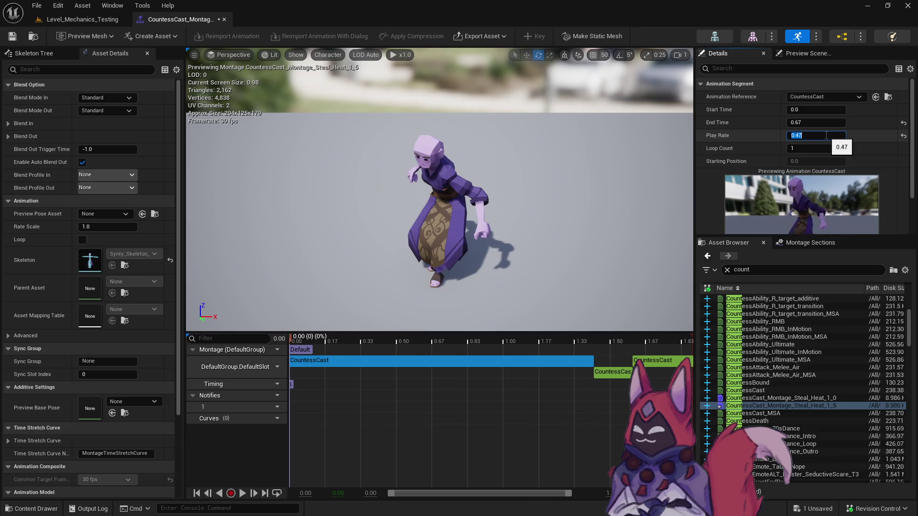
pyautogui.press('Return')
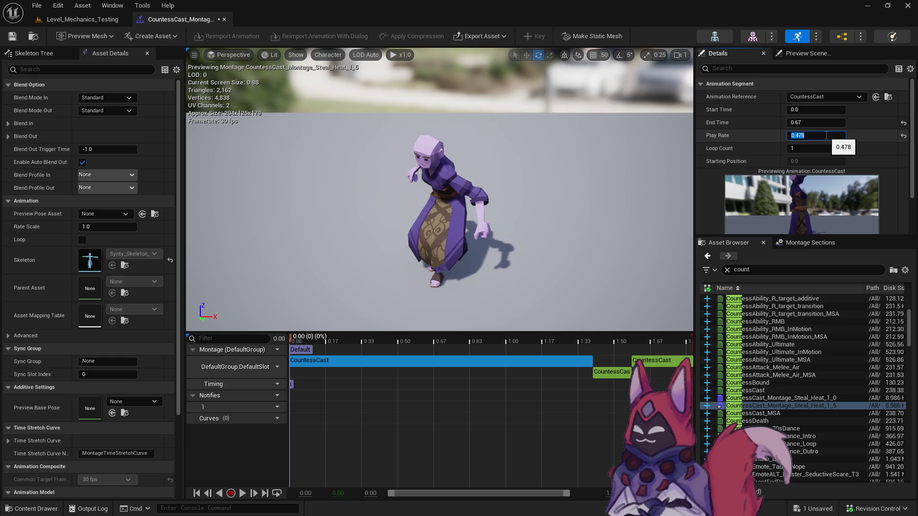
pyautogui.write('0.5')
pyautogui.press('Return')
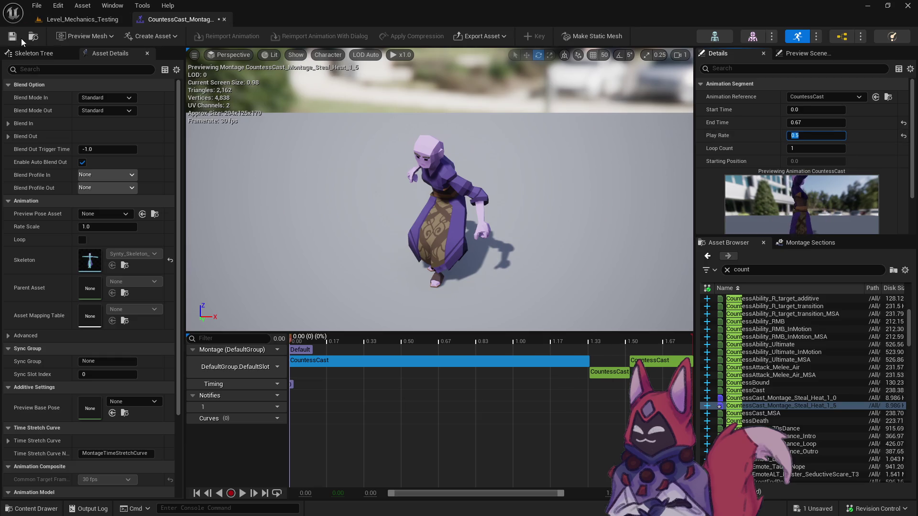
pyautogui.click(34, 40)
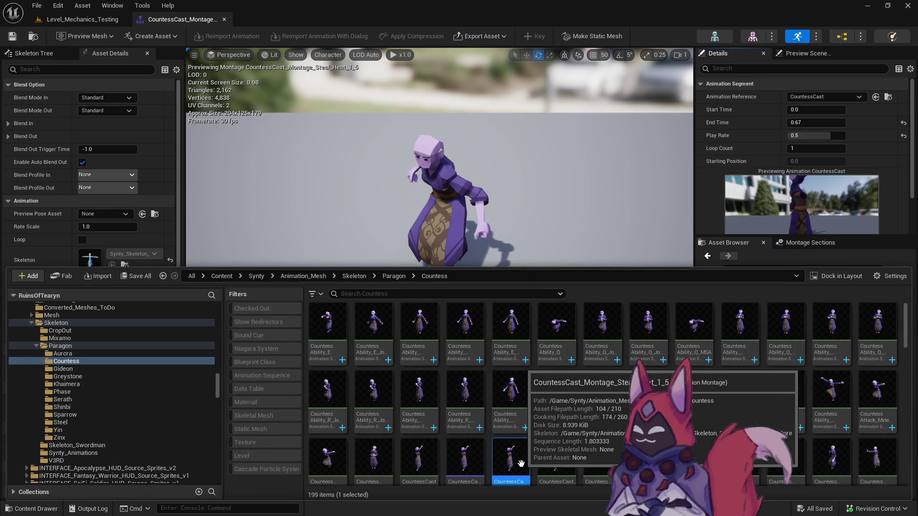
# Duplicate the Steal_Heat_1_5 montage as Steal_Heat_2_0 and open it
pyautogui.rightClick(522, 463)
pyautogui.click(555, 260)
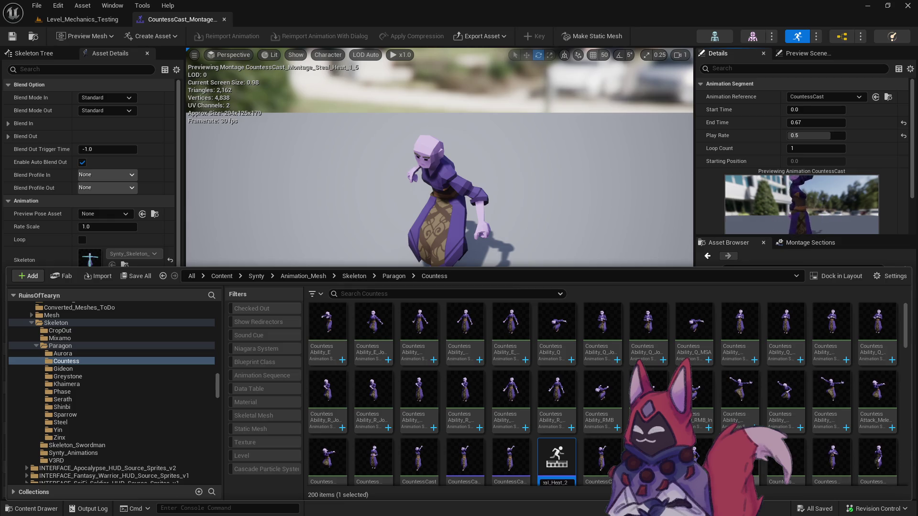
pyautogui.press('Return')
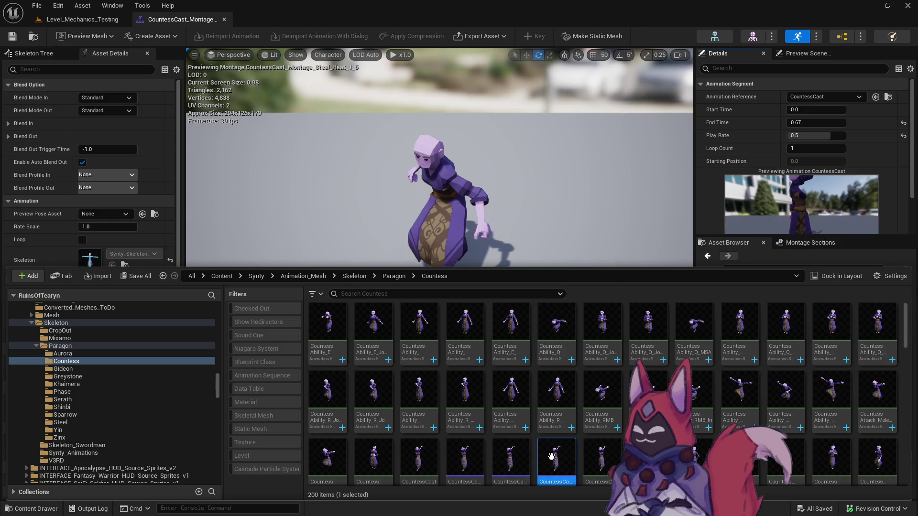
pyautogui.doubleClick(552, 456)
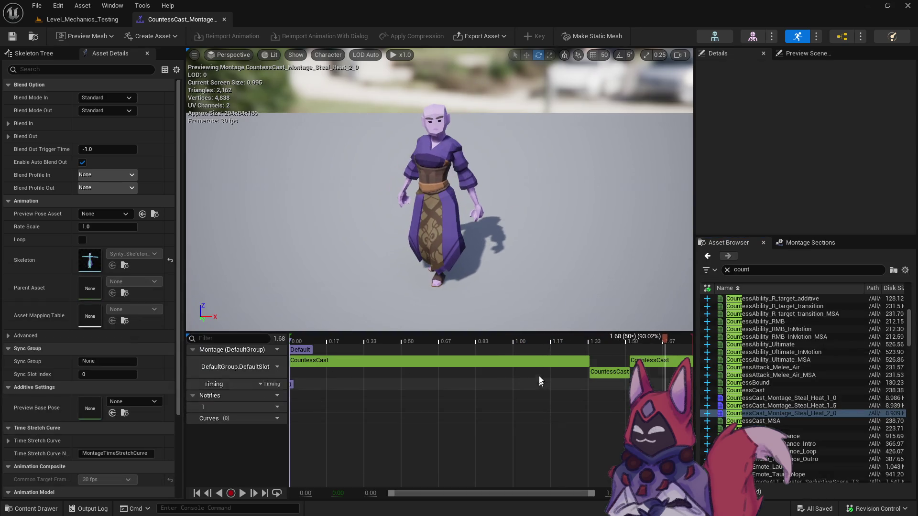
# Tune the CountessCast segment's play rate to 0.365 and save Steal_Heat_2_0
pyautogui.click(540, 362)
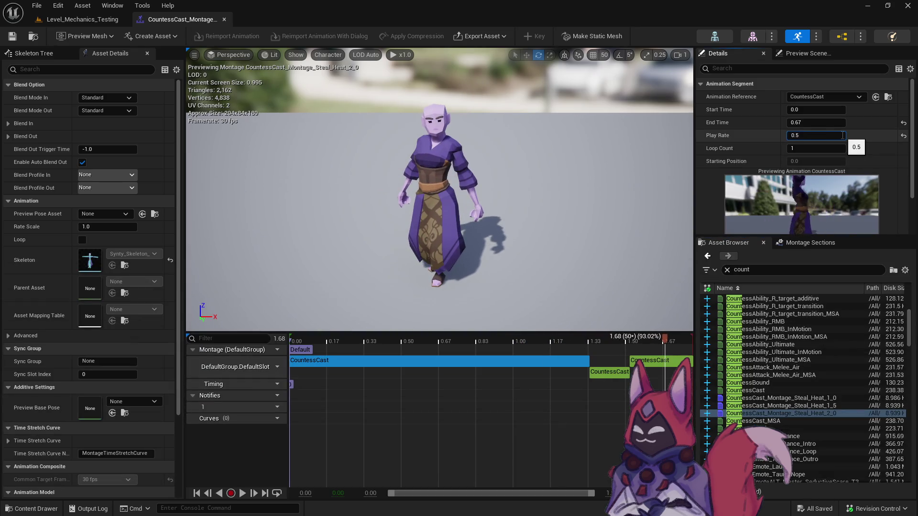
pyautogui.write('0.3')
pyautogui.press('Return')
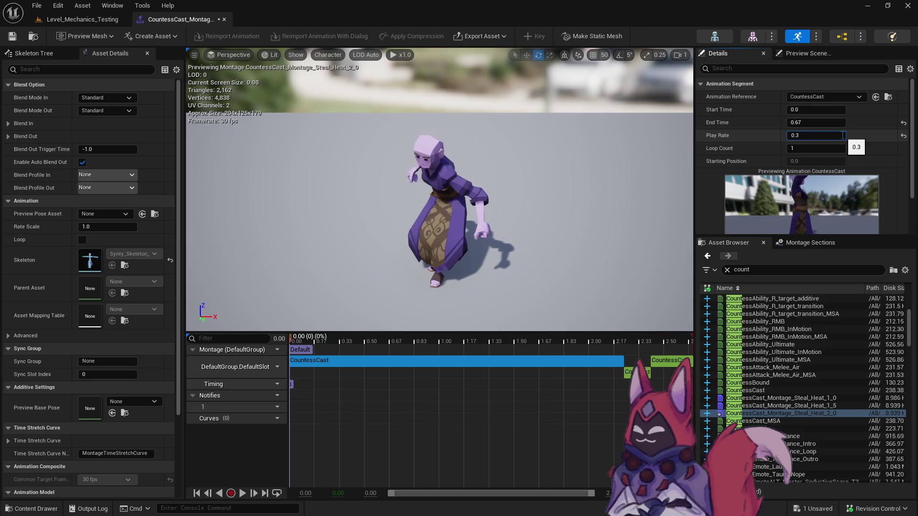
pyautogui.write('5')
pyautogui.press('Return')
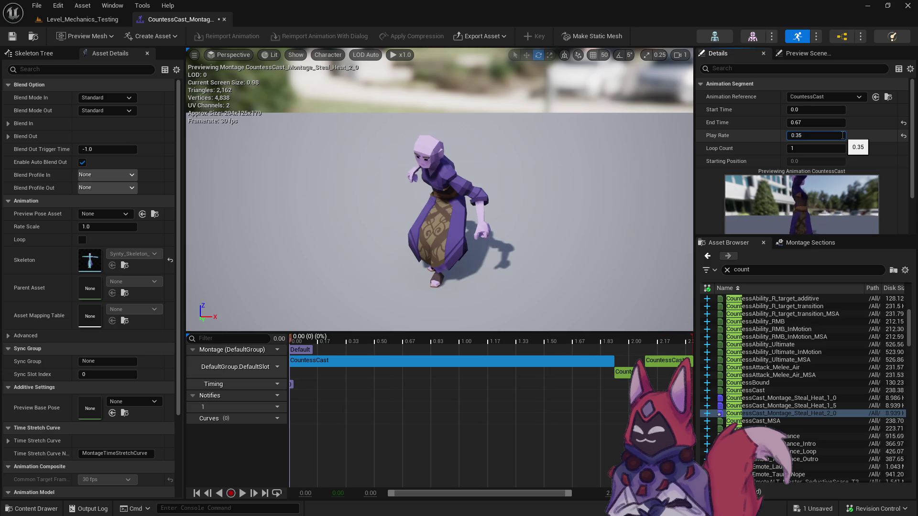
pyautogui.write('0.3')
pyautogui.press('Return')
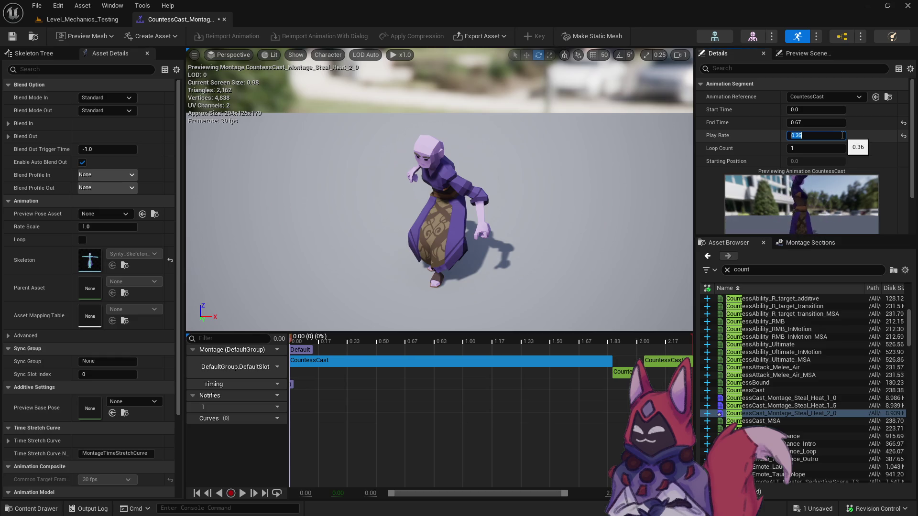
pyautogui.write('7')
pyautogui.press('Return')
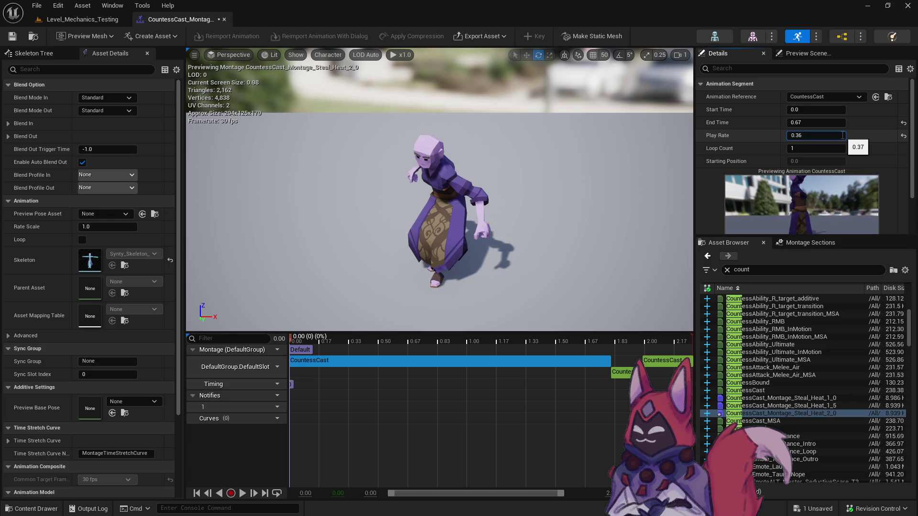
pyautogui.write('5')
pyautogui.press('Return')
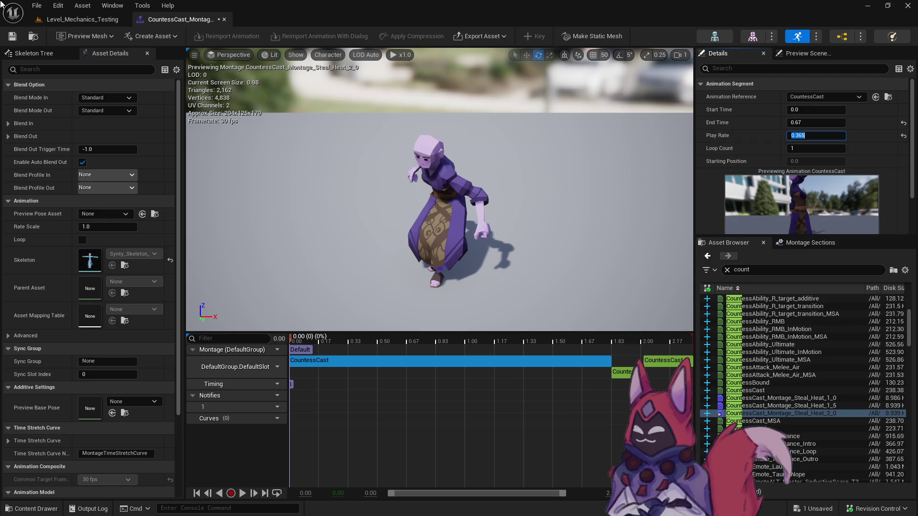
pyautogui.click(12, 40)
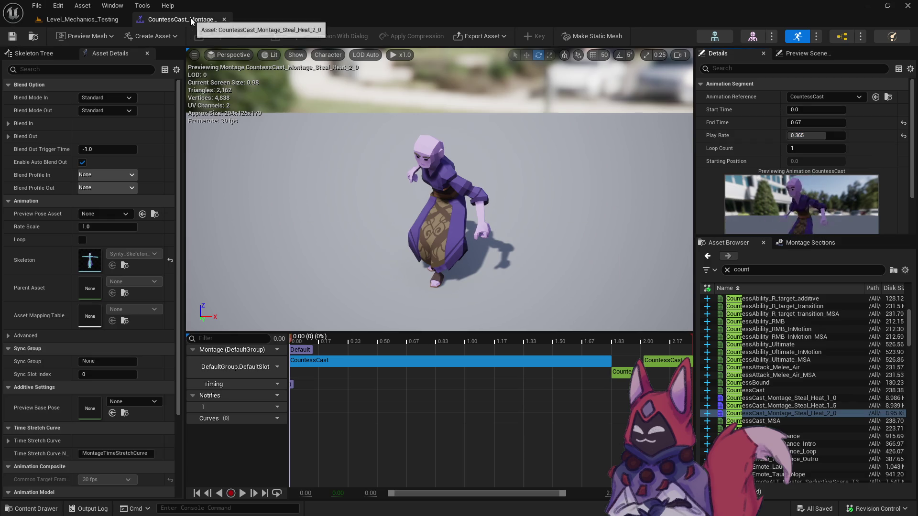
# Duplicate Steal_Heat_2_0 as Steal_Heat_2_5 and open the copy
pyautogui.click(35, 38)
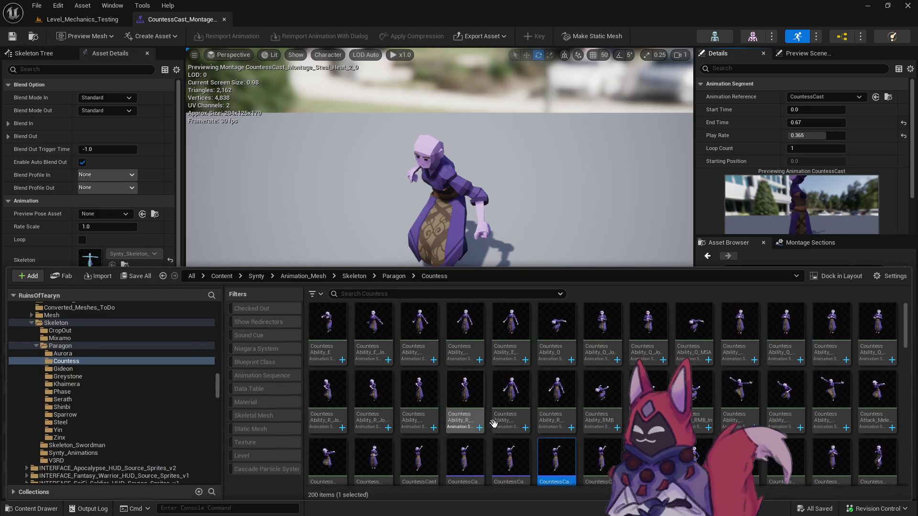
pyautogui.rightClick(563, 454)
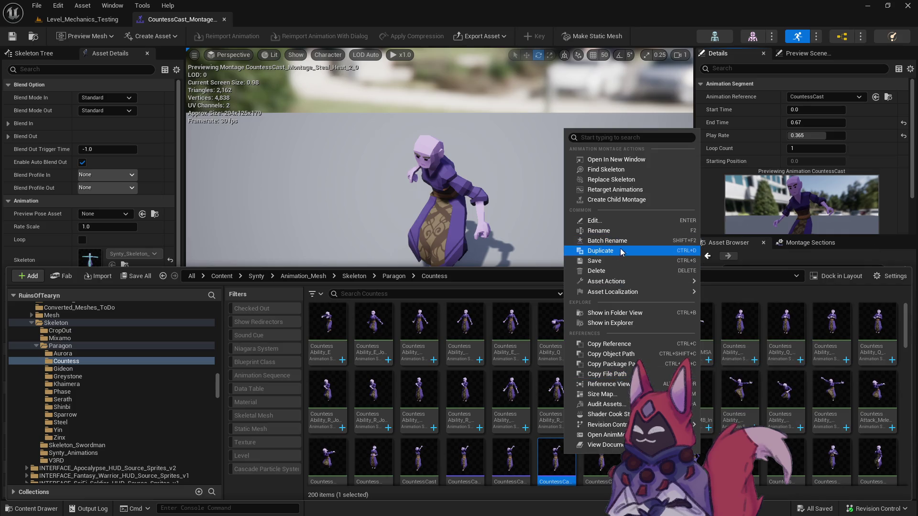
pyautogui.click(690, 251)
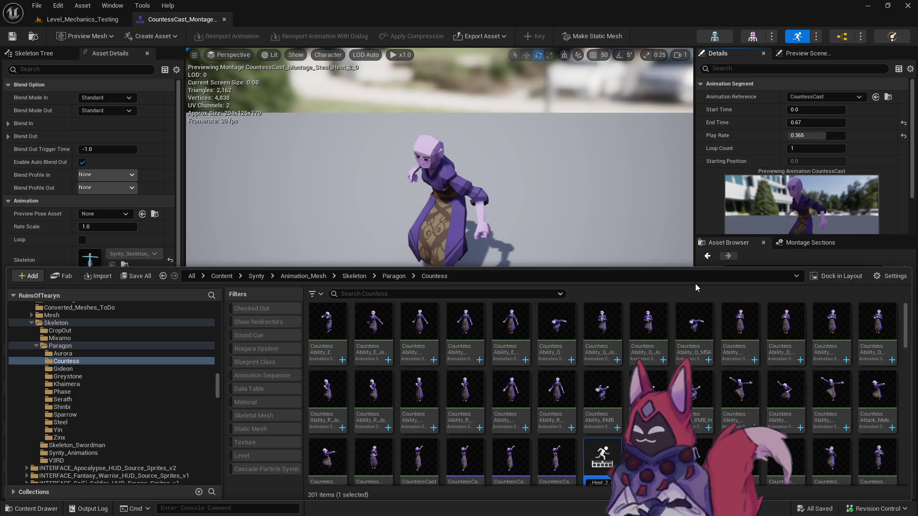
pyautogui.click(611, 450)
pyautogui.doubleClick(611, 451)
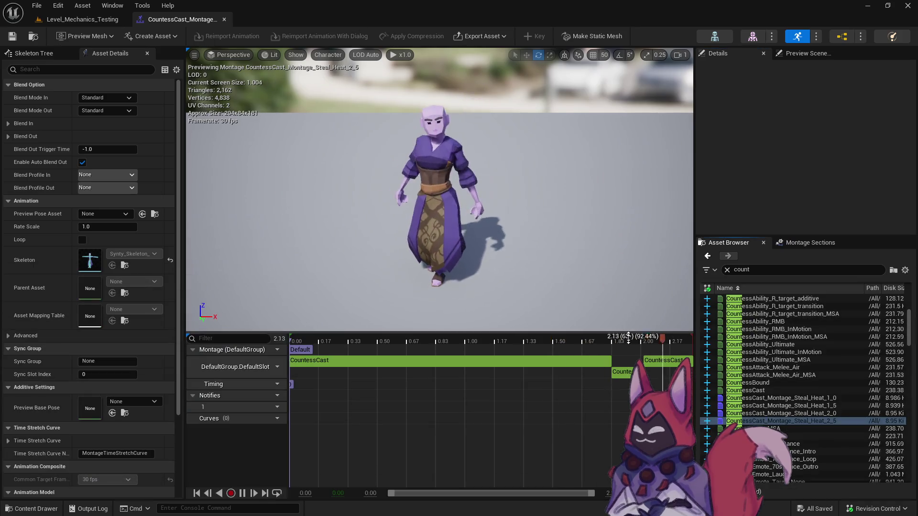
# Try several play rates and settle the CountessCast segment at 0.287
pyautogui.click(388, 361)
pyautogui.click(819, 139)
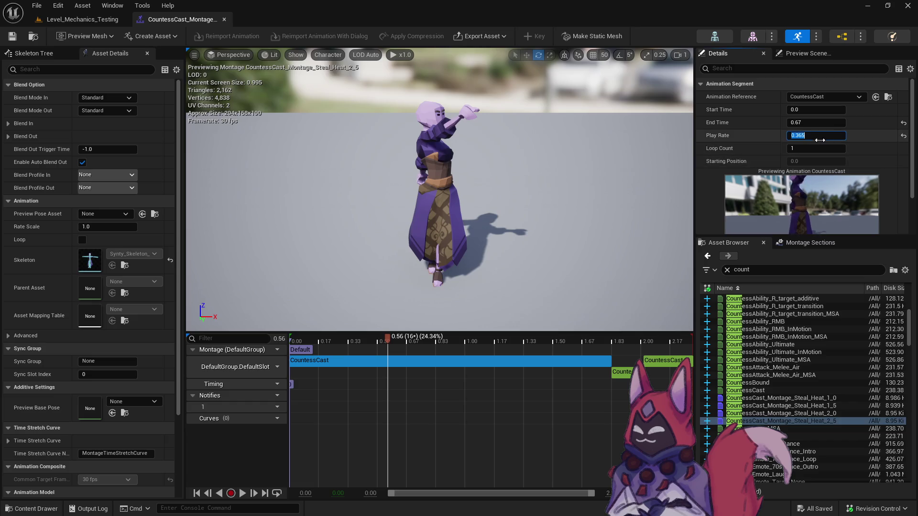
pyautogui.press('BackSpace')
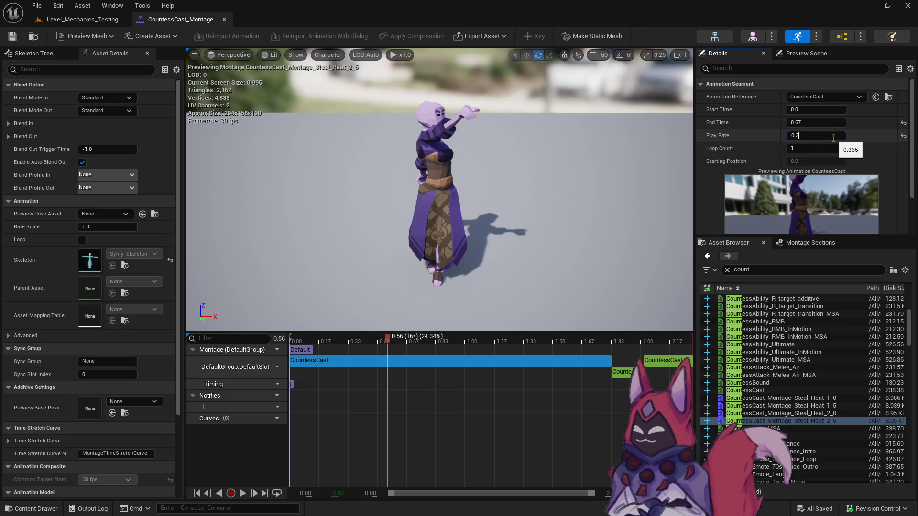
pyautogui.press('Return')
pyautogui.write('0.29')
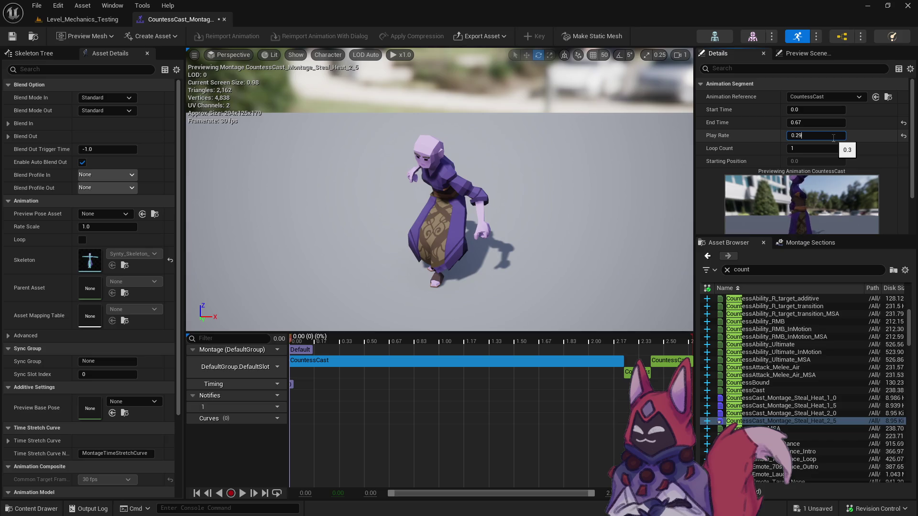
pyautogui.press('Return')
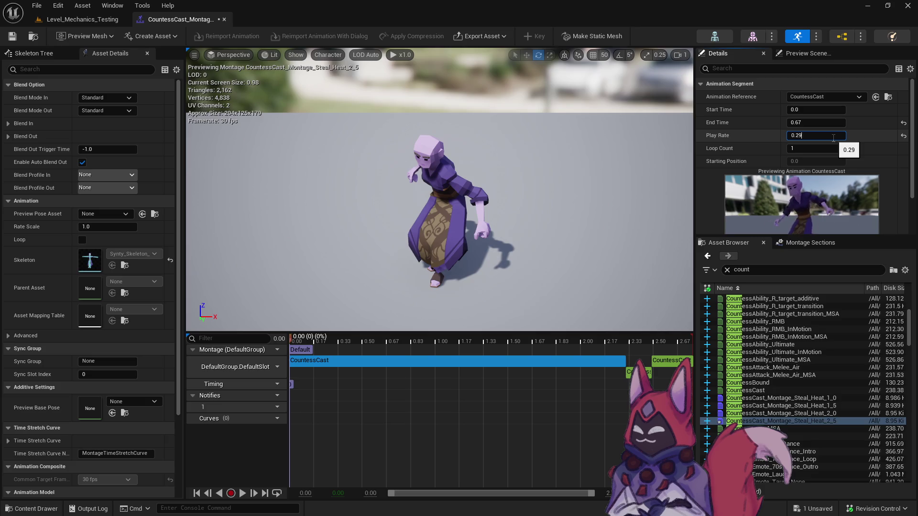
pyautogui.press('Return')
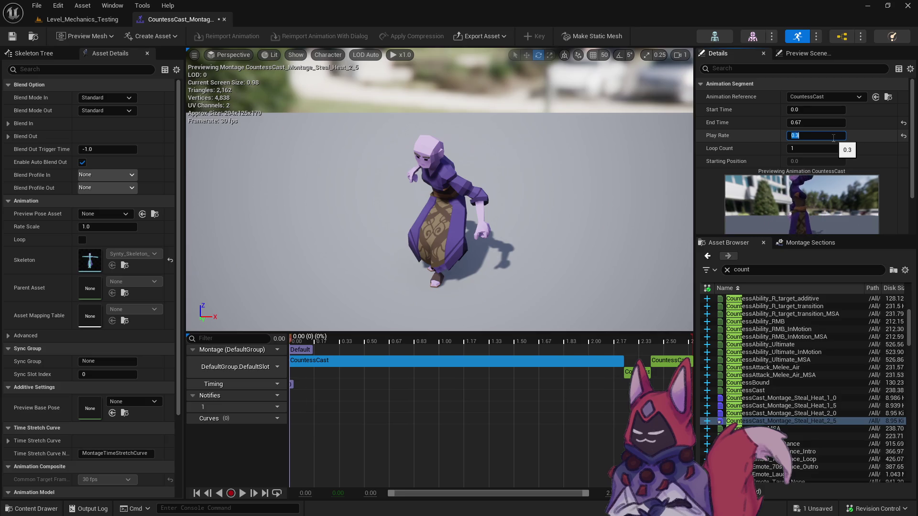
pyautogui.write('8')
pyautogui.press('Return')
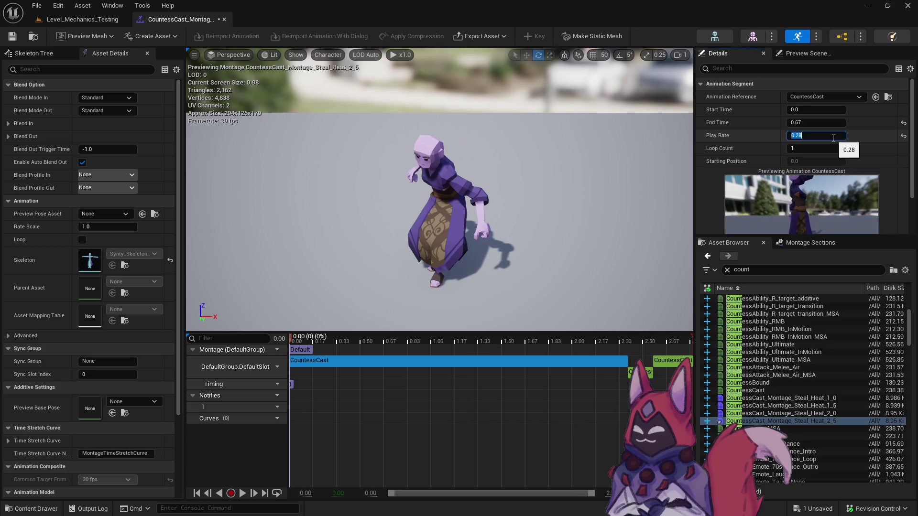
pyautogui.write('5')
pyautogui.press('Return')
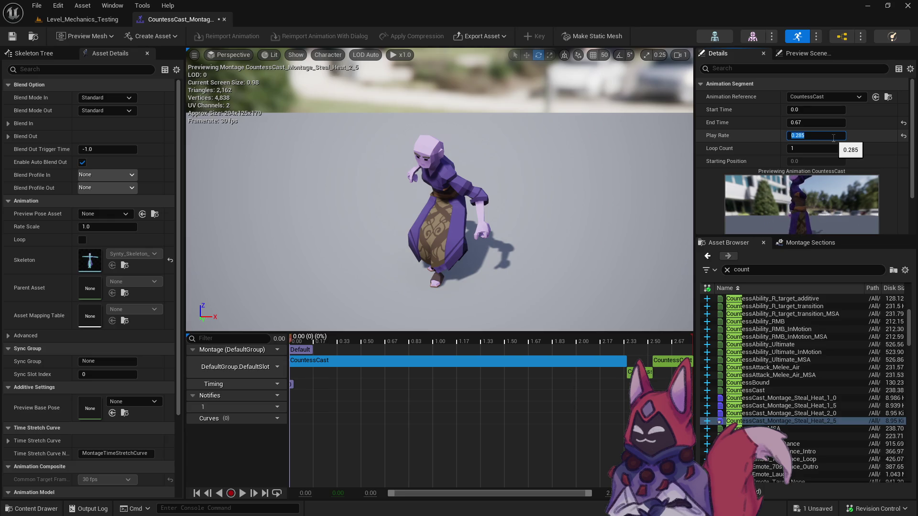
pyautogui.write('7')
pyautogui.press('Return')
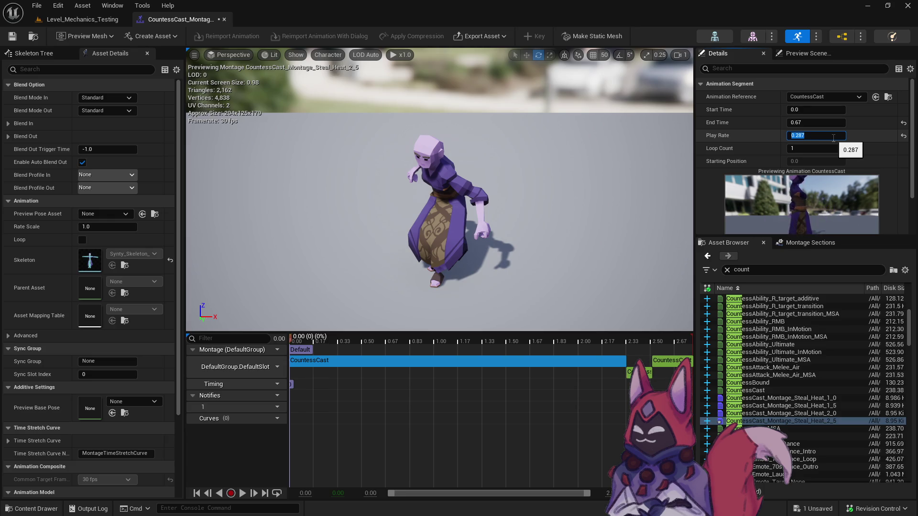
# Save Steal_Heat_2_5 and return to the Level_Mechanics_Testing level
pyautogui.hotkey('ctrl', 's')
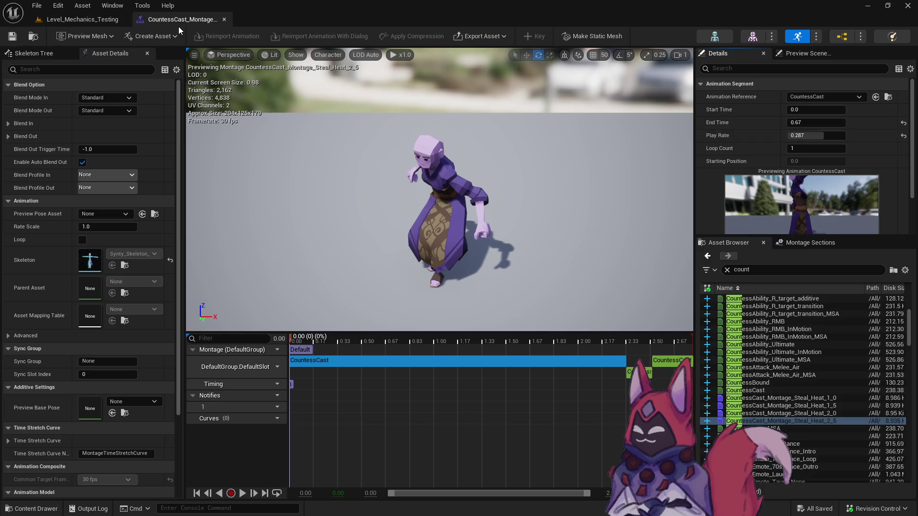
pyautogui.click(38, 33)
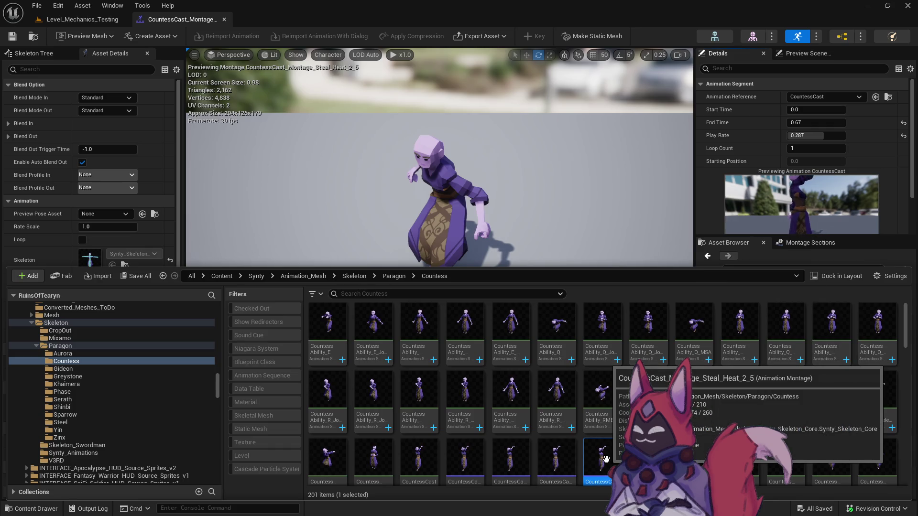
pyautogui.click(85, 25)
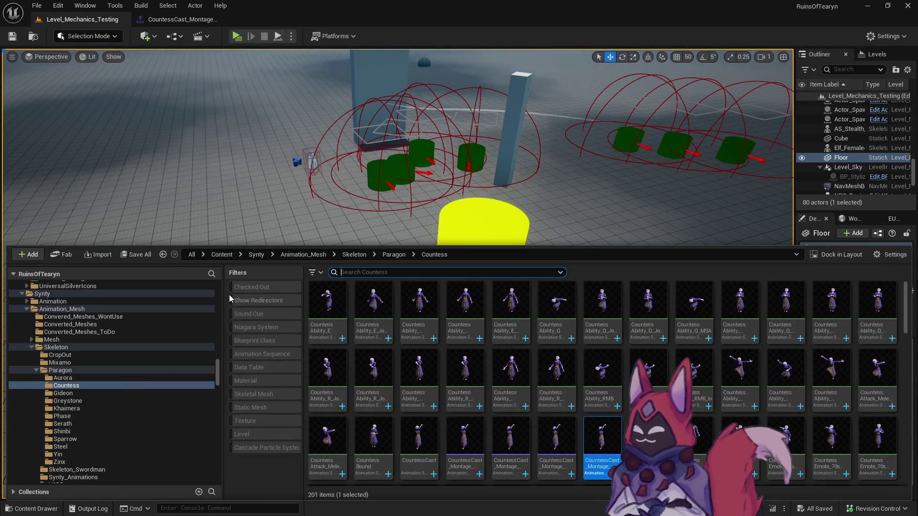
# Expand Mage > Drain_Heat and show the R1, R2 and R3 Base and Crit folders together
pyautogui.click(219, 316)
pyautogui.moveTo(221, 319); pyautogui.dragTo(222, 306)
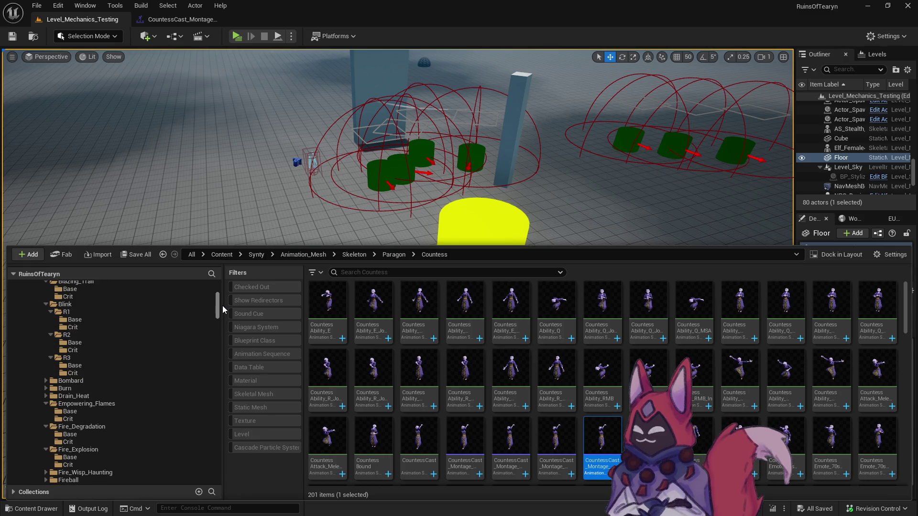
pyautogui.click(46, 397)
pyautogui.scroll(-2, 47, 397)
pyautogui.click(51, 388)
pyautogui.click(50, 381)
pyautogui.click(75, 365)
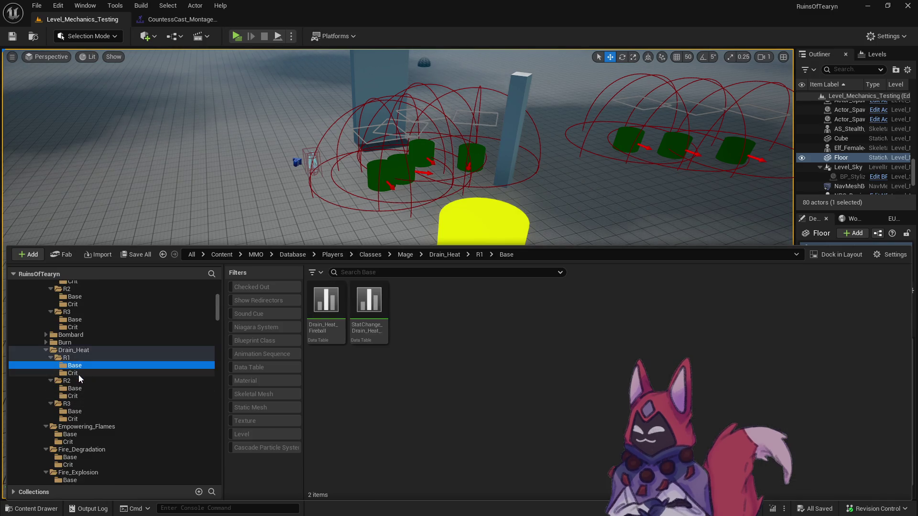
pyautogui.keyDown('ctrl'); pyautogui.click(78, 374); pyautogui.keyUp('ctrl')
pyautogui.keyDown('ctrl'); pyautogui.click(77, 389); pyautogui.keyUp('ctrl')
pyautogui.keyDown('ctrl'); pyautogui.click(80, 398); pyautogui.keyUp('ctrl')
pyautogui.keyDown('ctrl'); pyautogui.click(96, 411); pyautogui.keyUp('ctrl')
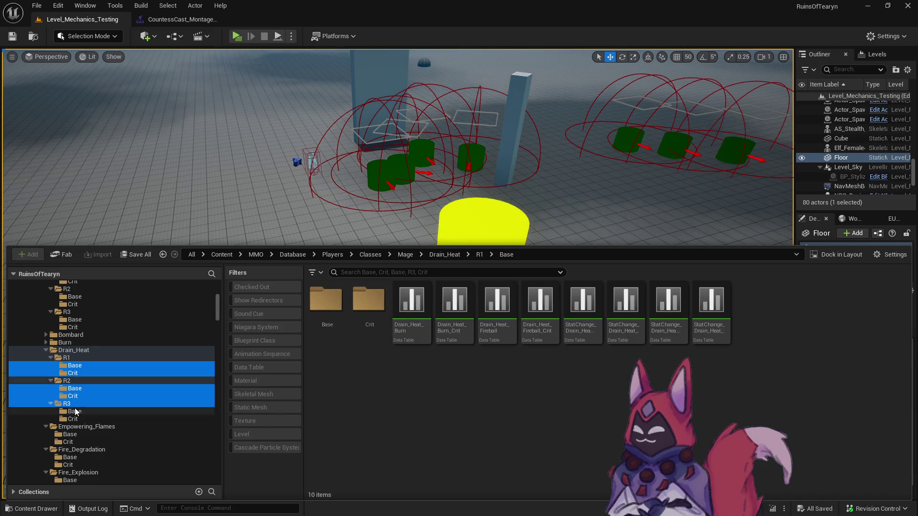
pyautogui.keyDown('ctrl'); pyautogui.click(122, 419); pyautogui.keyUp('ctrl')
# Open the data tables from Drain_Heat_Burn through Drain_Heat_Ignite_Crit
pyautogui.click(412, 306)
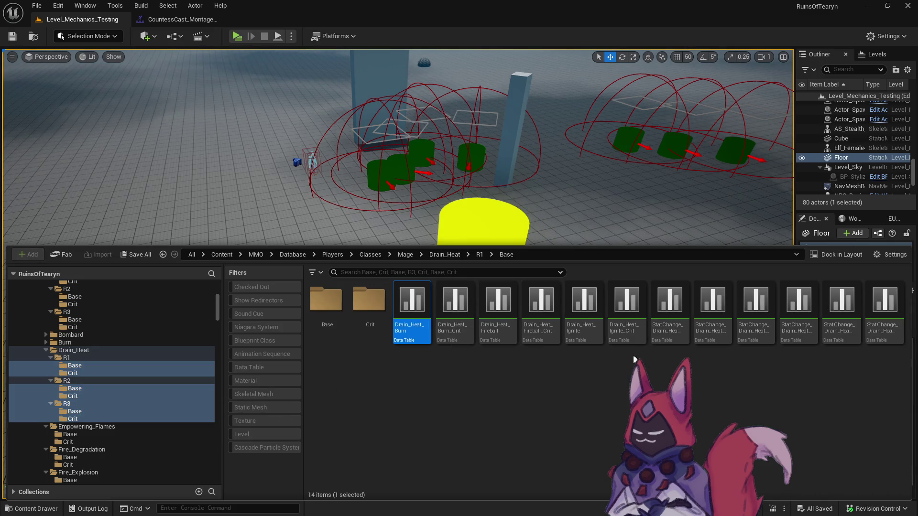
pyautogui.keyDown('shift'); pyautogui.click(630, 339); pyautogui.keyUp('shift')
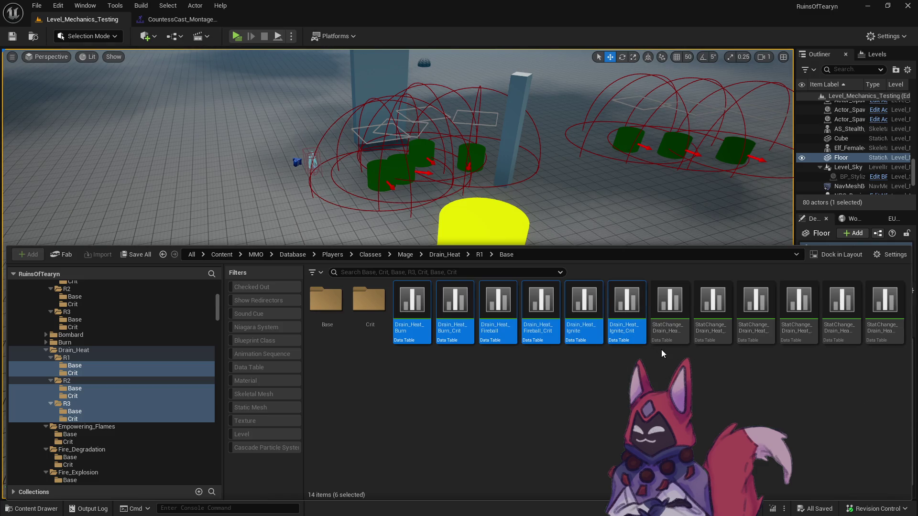
pyautogui.press('Return')
pyautogui.scroll(-15, 376, 318)
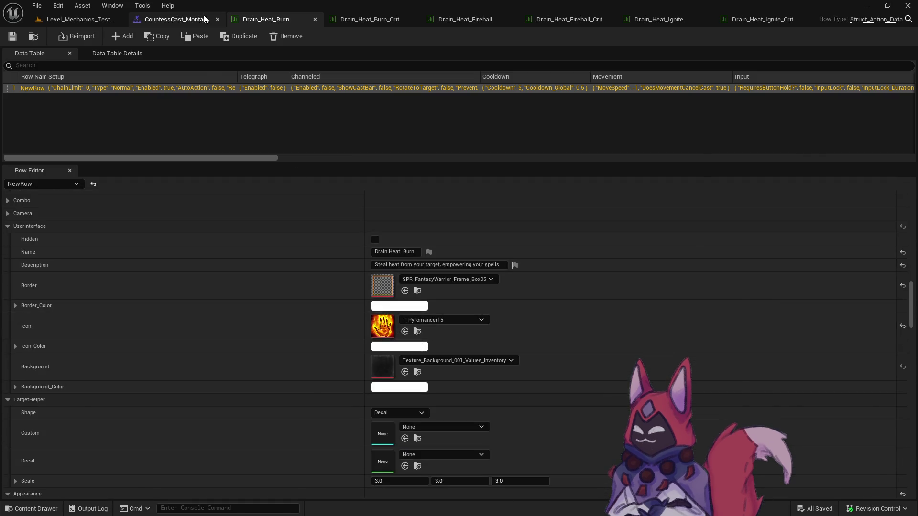
# Set Drain_Heat_Burn's Start_Animation to CountessCast_Montage_Steal_Heat_1_0 and save the table
pyautogui.click(177, 19)
pyautogui.click(306, 20)
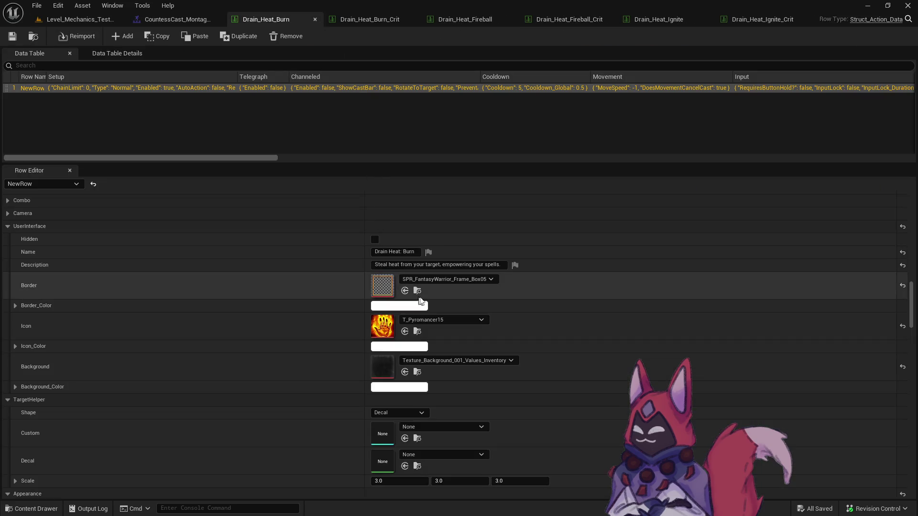
pyautogui.scroll(-10, 404, 312)
pyautogui.click(405, 311)
pyautogui.click(455, 298)
pyautogui.scroll(3, 504, 230)
pyautogui.click(523, 220)
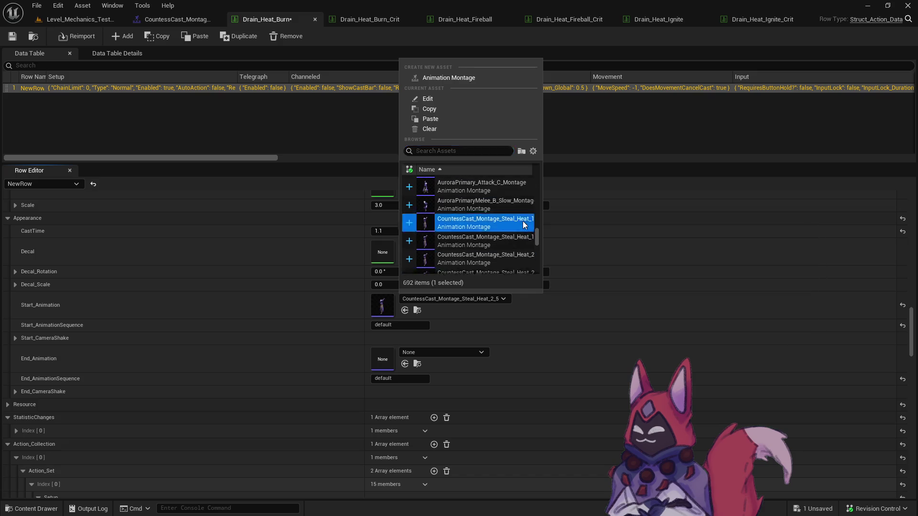
pyautogui.click(12, 36)
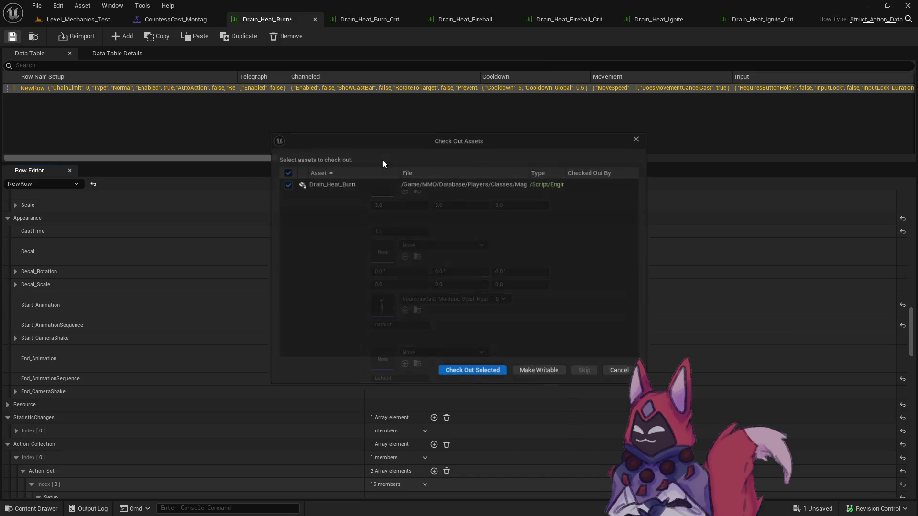
pyautogui.click(471, 370)
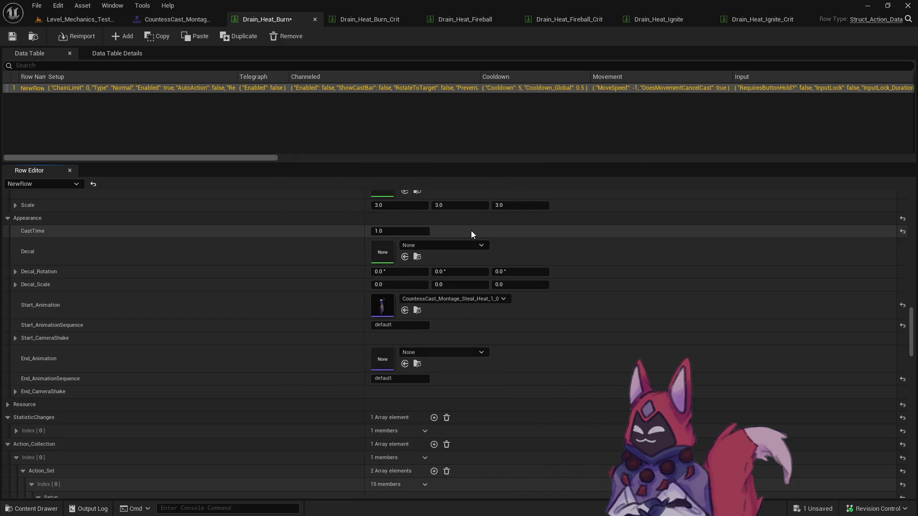
# Give Drain_Heat_Burn_Crit the Steal_Heat_1_5 start animation and CastTime 1.5
pyautogui.click(365, 23)
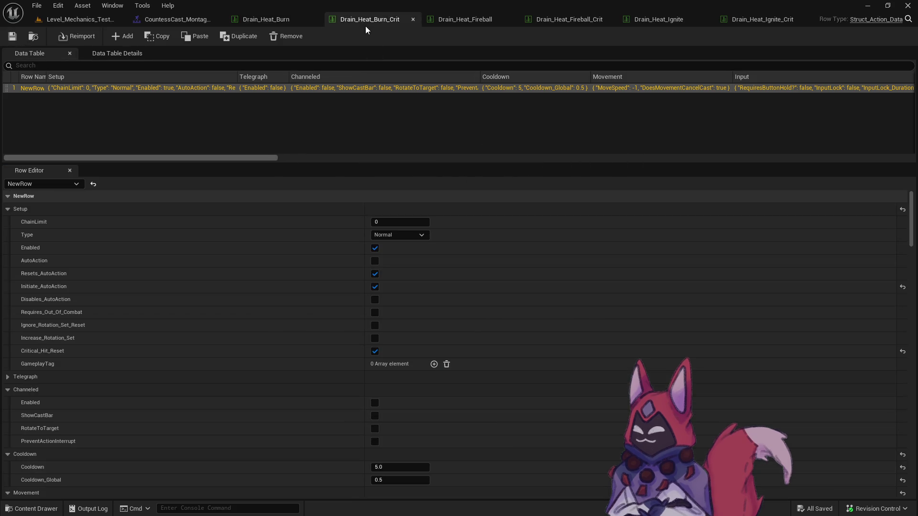
pyautogui.scroll(-20, 903, 312)
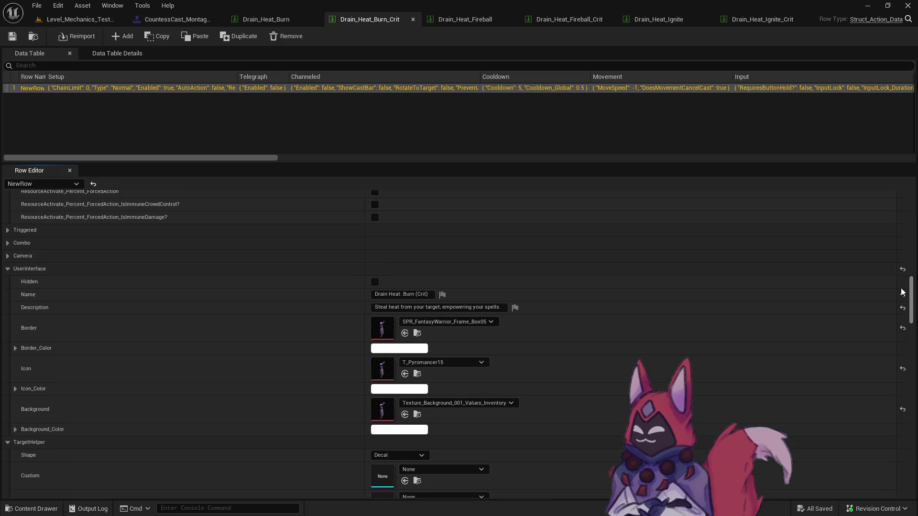
pyautogui.scroll(5, 869, 297)
pyautogui.scroll(-10, 508, 382)
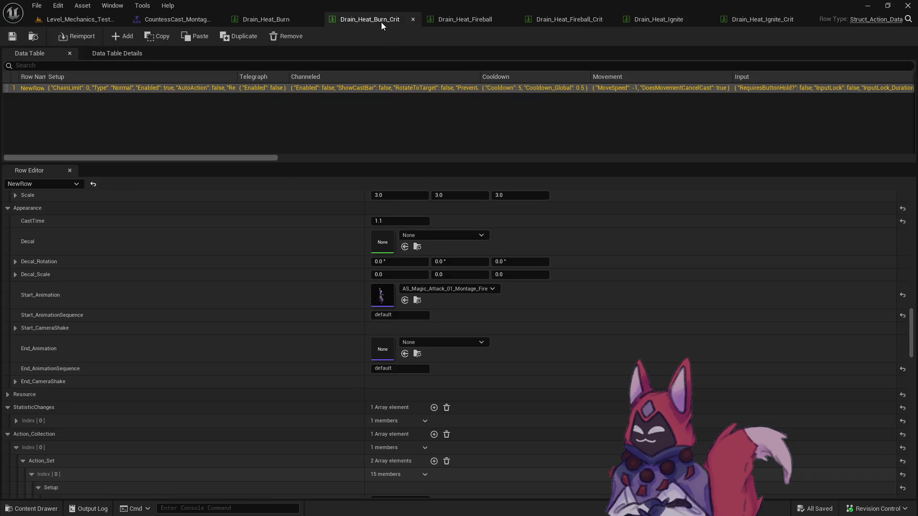
pyautogui.click(500, 288)
pyautogui.click(529, 215)
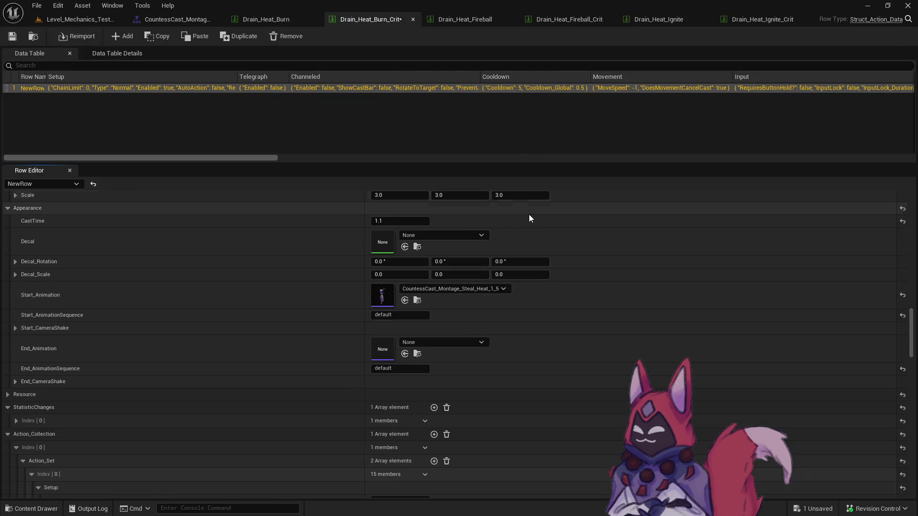
pyautogui.click(404, 224)
pyautogui.write('1.5')
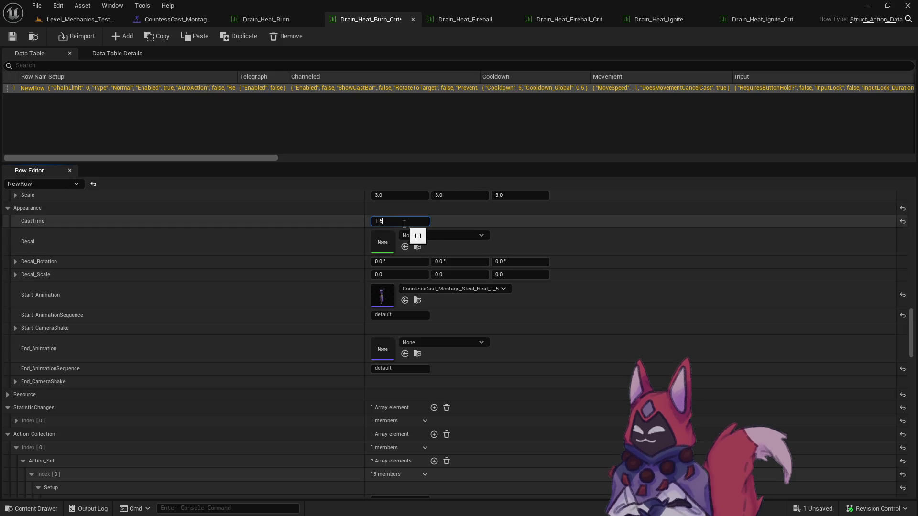
pyautogui.click(464, 19)
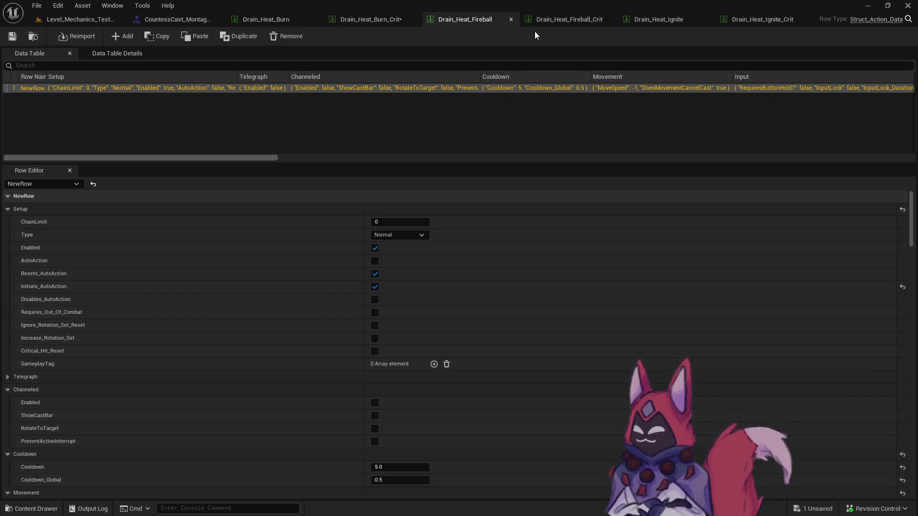
# Give Drain_Heat_Fireball the Steal_Heat_1_0 start animation and CastTime 1
pyautogui.moveTo(910, 214); pyautogui.dragTo(908, 323)
pyautogui.click(404, 410)
pyautogui.click(416, 330)
pyautogui.write('1')
# Give Drain_Heat_Fireball_Crit the Steal_Heat_1_0 start animation and CastTime 1.5
pyautogui.click(573, 24)
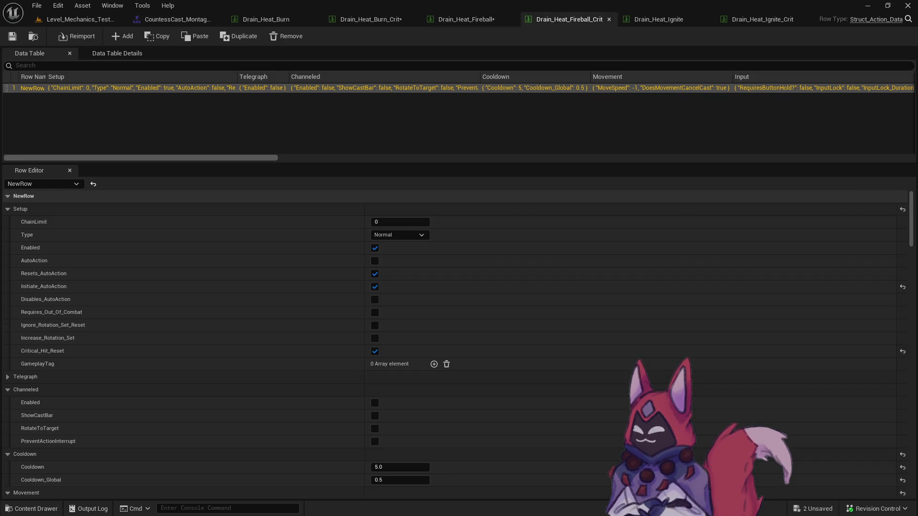
pyautogui.moveTo(910, 226)
pyautogui.mouseDown()
pyautogui.moveTo(906, 337)
pyautogui.moveTo(641, 333)
pyautogui.mouseUp()
pyautogui.click(405, 265)
pyautogui.scroll(2, 430, 268)
pyautogui.click(403, 247)
pyautogui.write('1.5')
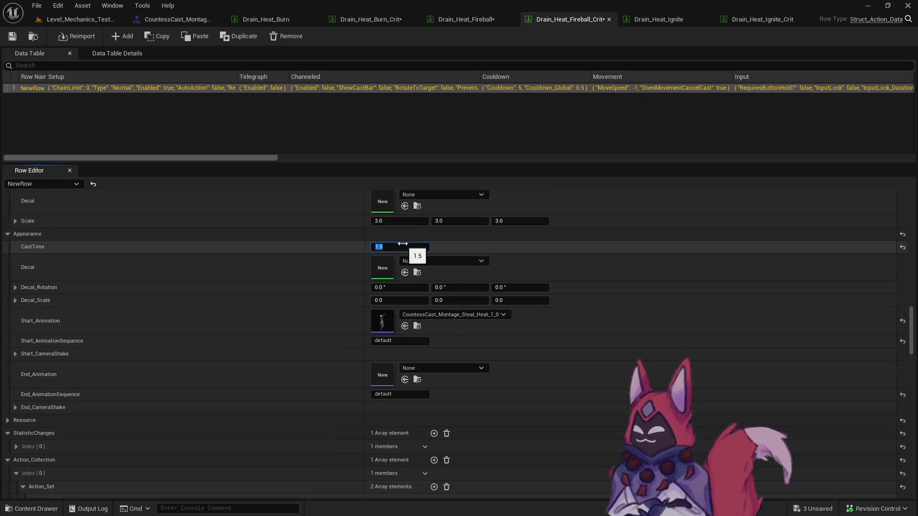
# Change Drain_Heat_Burn's CastTime to 1.5
pyautogui.click(275, 20)
pyautogui.click(416, 231)
pyautogui.write('.5')
pyautogui.press('Return')
pyautogui.click(503, 299)
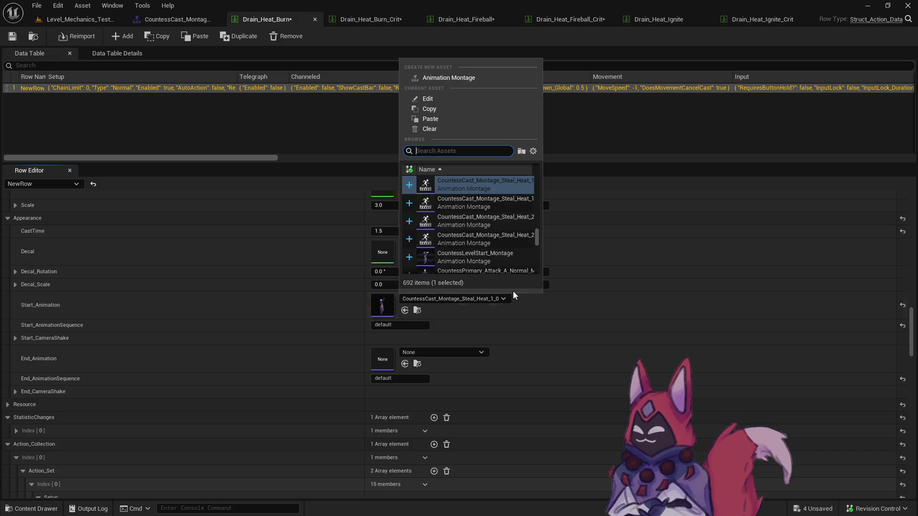
# Give Drain_Heat_Burn_Crit CastTime 2.0 and the CountessCast_Montage_Steal_Heat_2_0 start animation, then save it
pyautogui.click(512, 205)
pyautogui.click(366, 22)
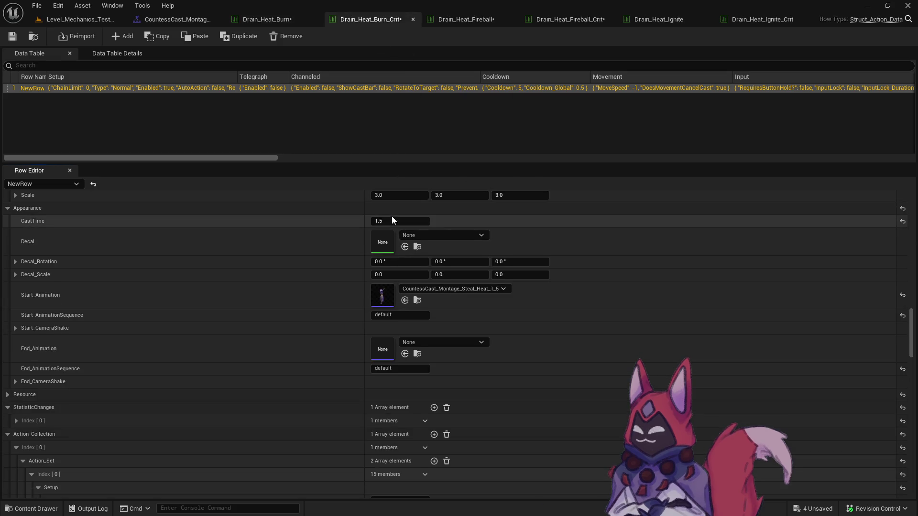
pyautogui.moveTo(422, 223); pyautogui.dragTo(433, 222)
pyautogui.click(502, 289)
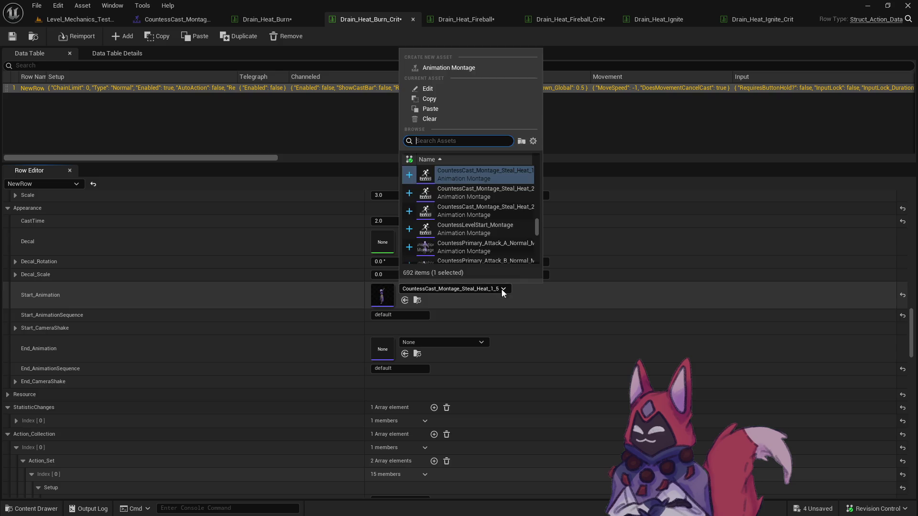
pyautogui.click(514, 196)
pyautogui.click(12, 36)
pyautogui.click(475, 374)
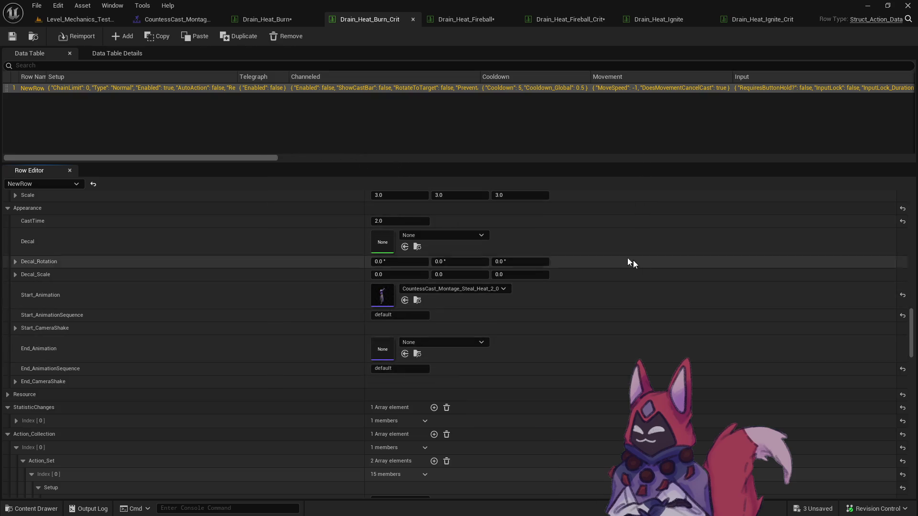
# Save all three edited tables at once, then bring up Drain_Heat_Ignite
pyautogui.hotkey('ctrl', 'space')
pyautogui.click(131, 257)
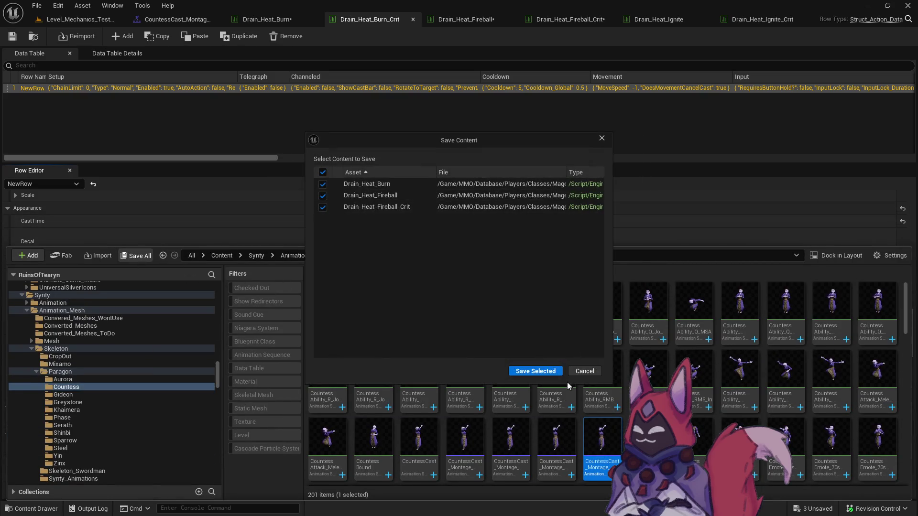
pyautogui.click(554, 372)
pyautogui.click(492, 369)
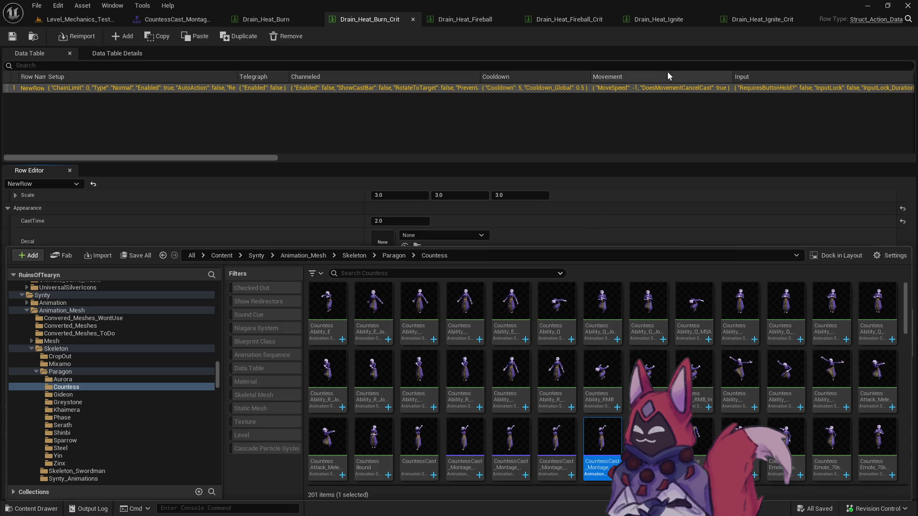
pyautogui.click(666, 21)
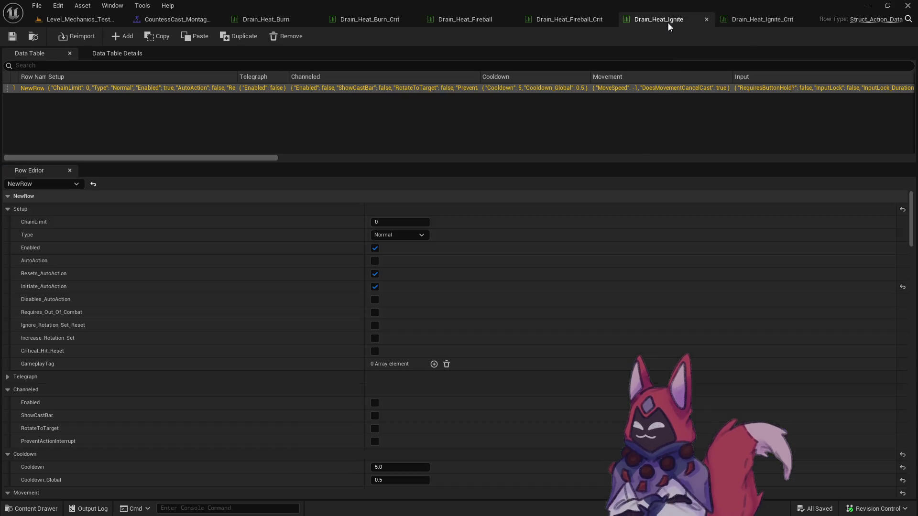
# Set Drain_Heat_Ignite's start animation to CountessCast_Montage_Steal_Heat_2_0 and save the table
pyautogui.moveTo(911, 239); pyautogui.dragTo(912, 361)
pyautogui.keyDown('shift'); pyautogui.click(484, 311); pyautogui.keyUp('shift')
pyautogui.click(478, 295)
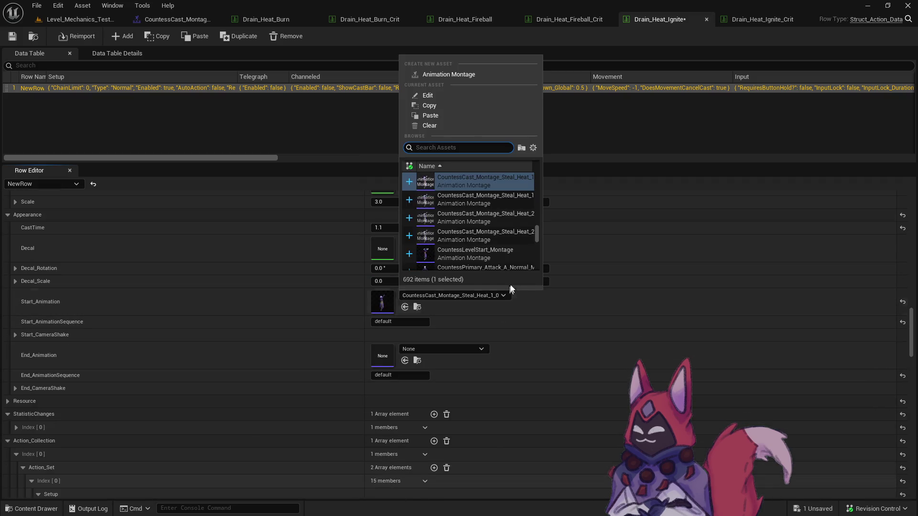
pyautogui.click(523, 219)
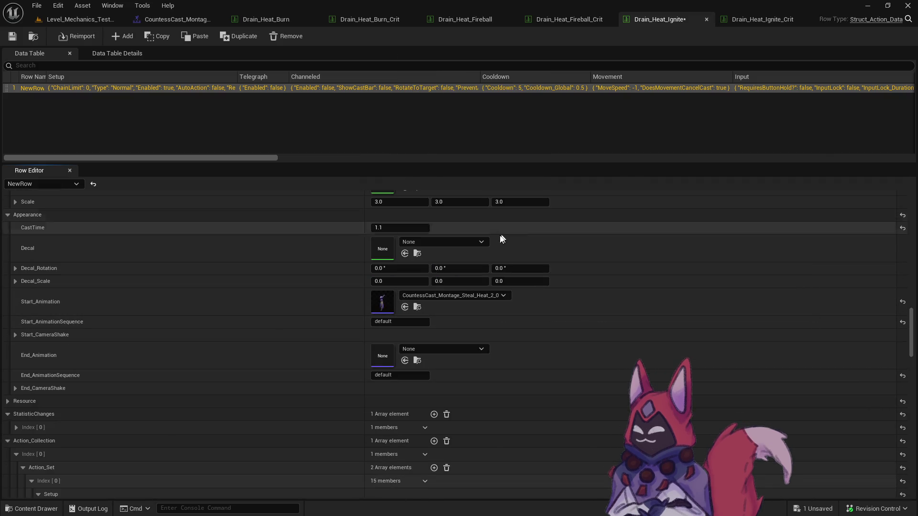
pyautogui.click(373, 229)
pyautogui.write('2')
pyautogui.press('Return')
pyautogui.hotkey('ctrl', 's')
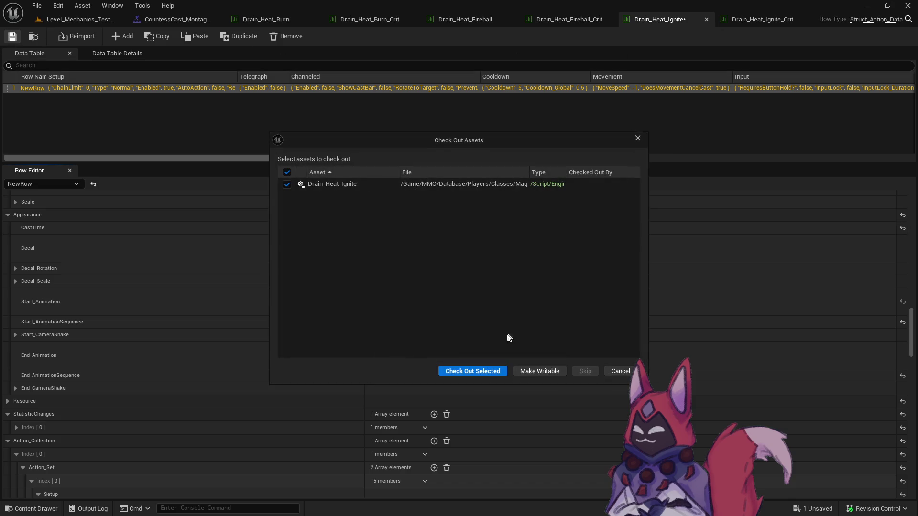
pyautogui.press('Return')
# Give Drain_Heat_Ignite_Crit the CountessCast_Montage_Steal_Heat_2_5 start animation
pyautogui.click(762, 19)
pyautogui.scroll(-10, 903, 348)
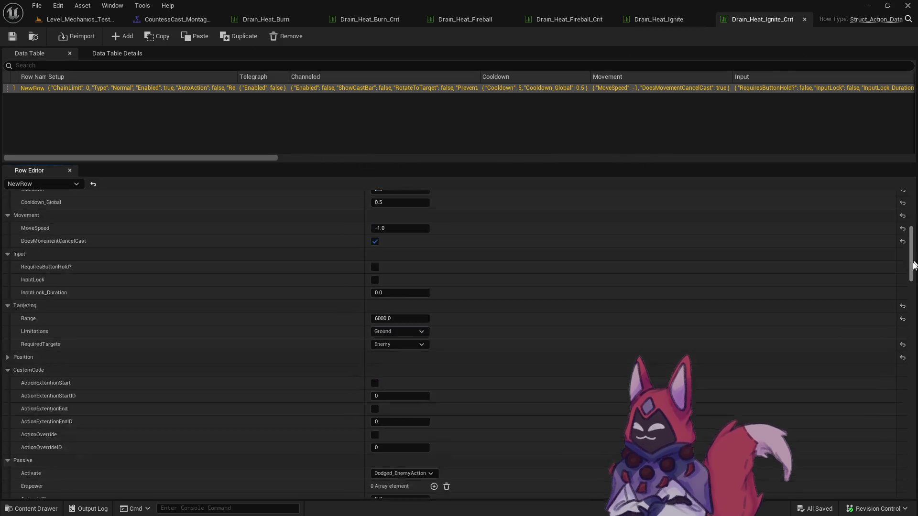
pyautogui.scroll(-3, 903, 348)
pyautogui.scroll(8, 904, 354)
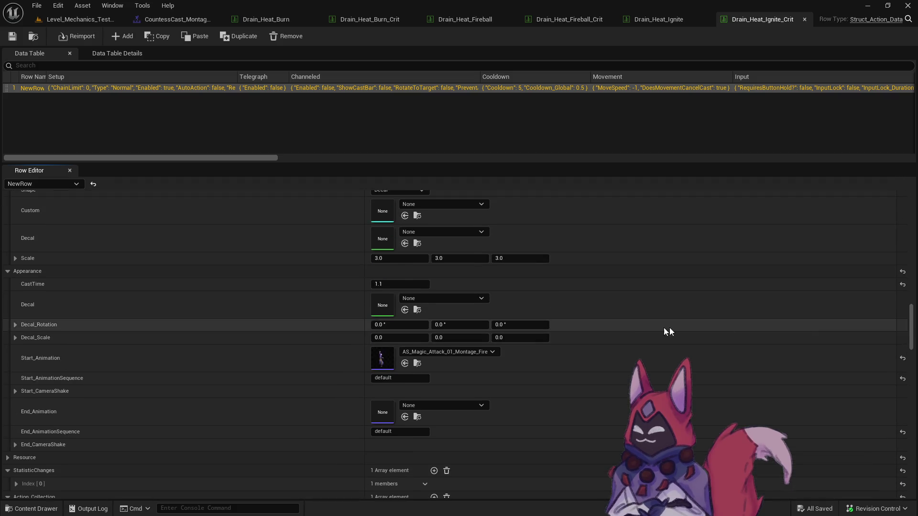
pyautogui.hotkey('ctrl', 'v')
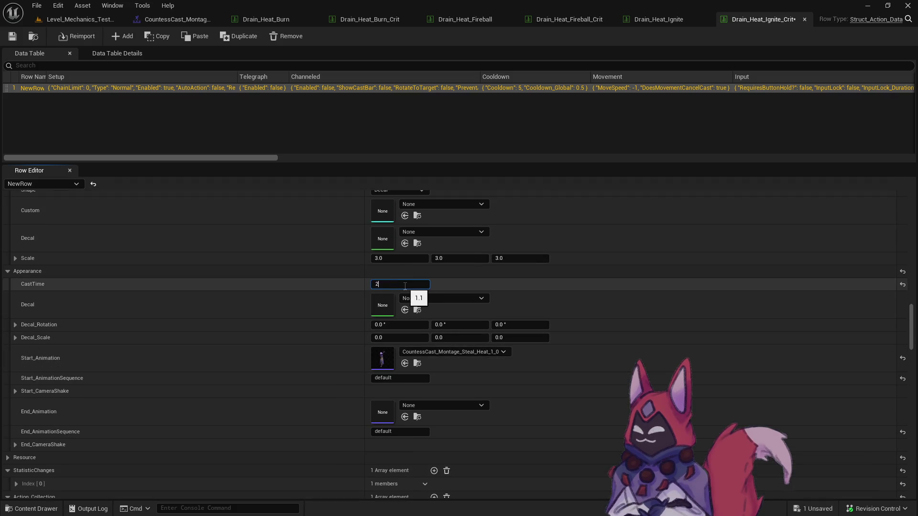
pyautogui.click(488, 352)
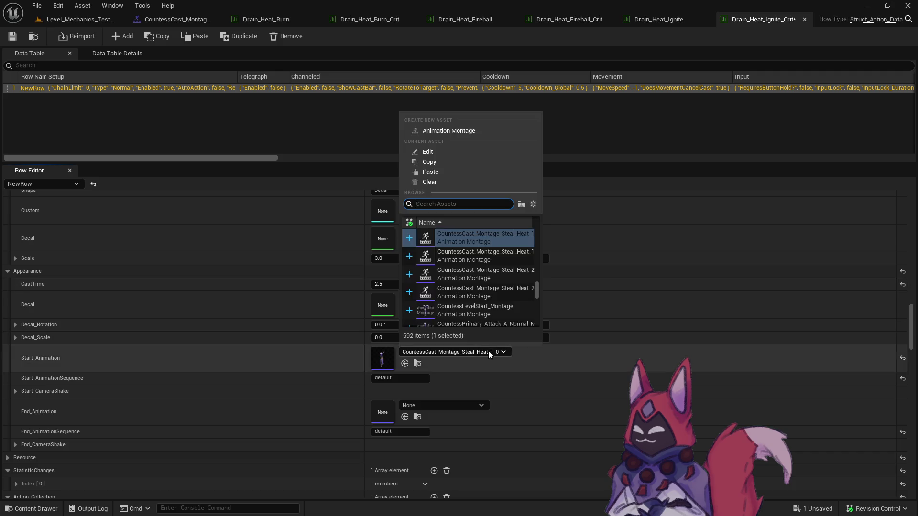
pyautogui.click(514, 288)
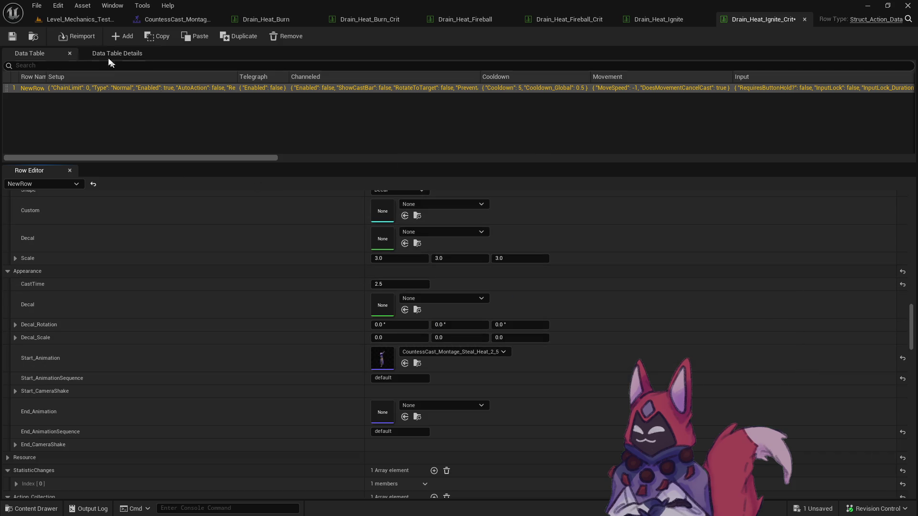
# Back in Level_Mechanics_Testing, save all modified assets, including the changed data table
pyautogui.click(77, 19)
pyautogui.hotkey('ctrl', 'space')
pyautogui.hotkey('ctrl', 'shift', 's')
pyautogui.click(535, 373)
pyautogui.click(459, 370)
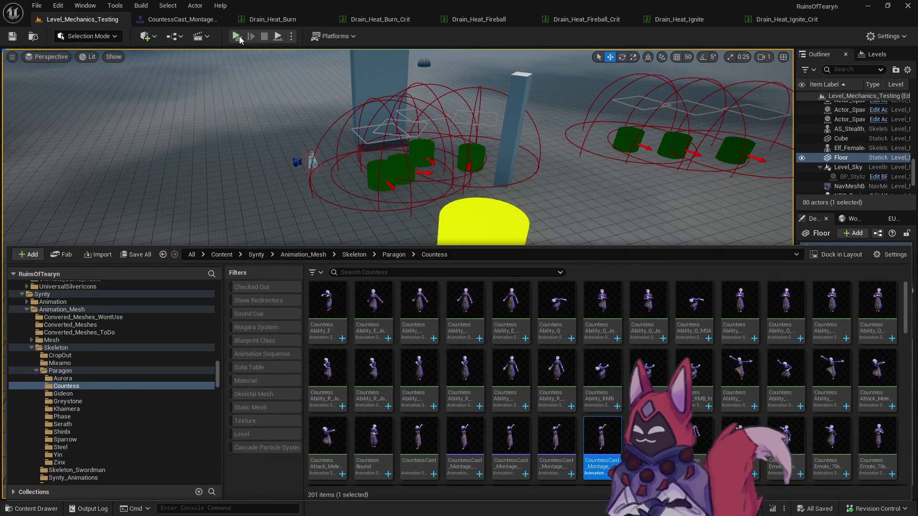
# Play the level, target a dummy, and cast fire spells plus Drain Heat Burn, Ignite and Fireball (Crit) on it
pyautogui.hotkey('alt', 'p')
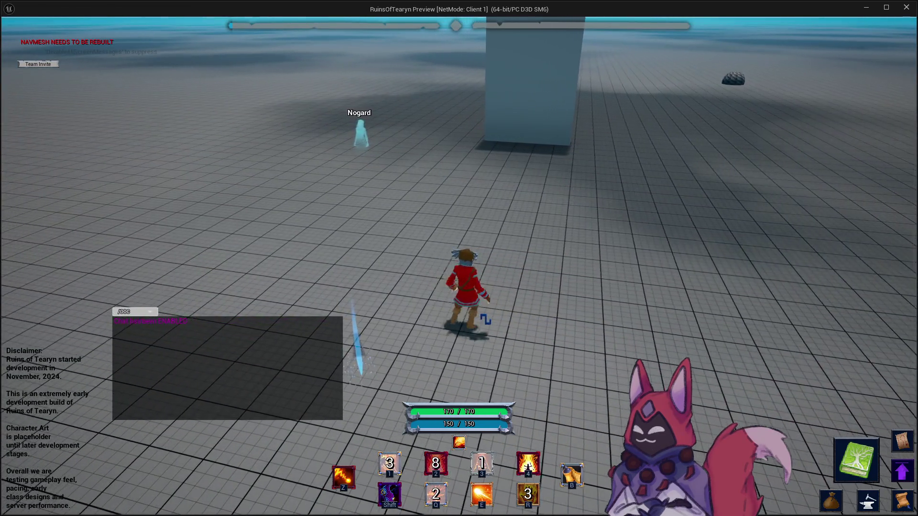
pyautogui.press('Tab')
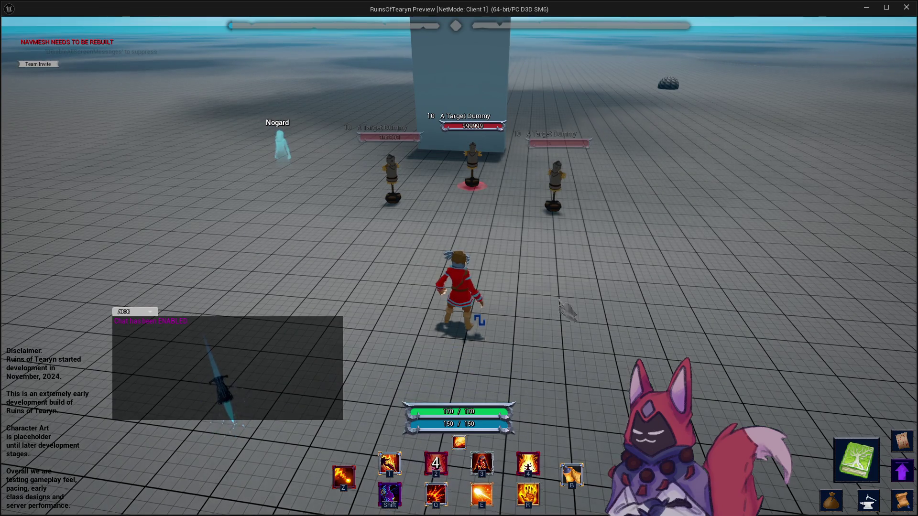
pyautogui.press('1')
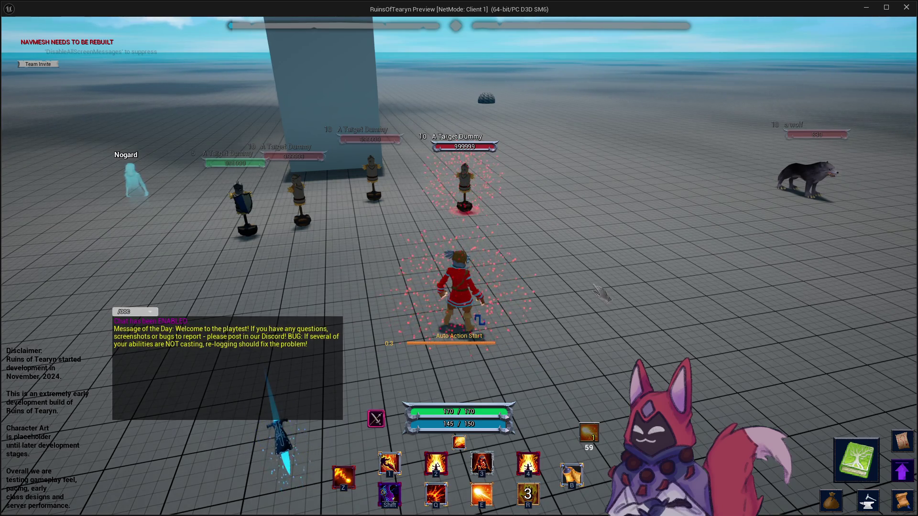
pyautogui.press('e')
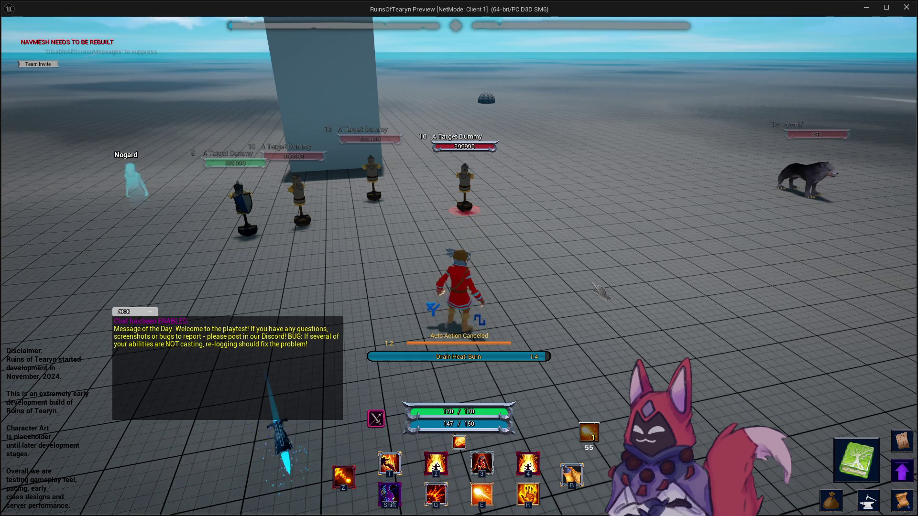
pyautogui.press('r')
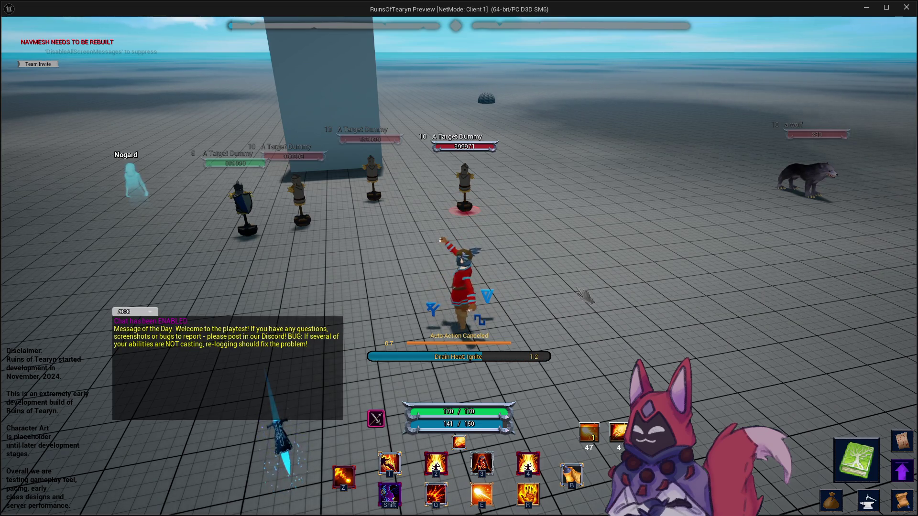
pyautogui.press('r')
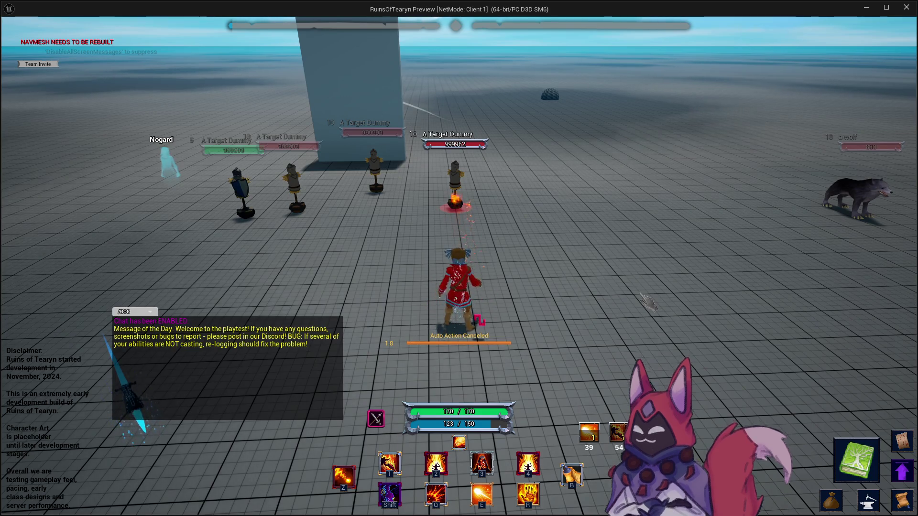
pyautogui.press('e')
pyautogui.press('r')
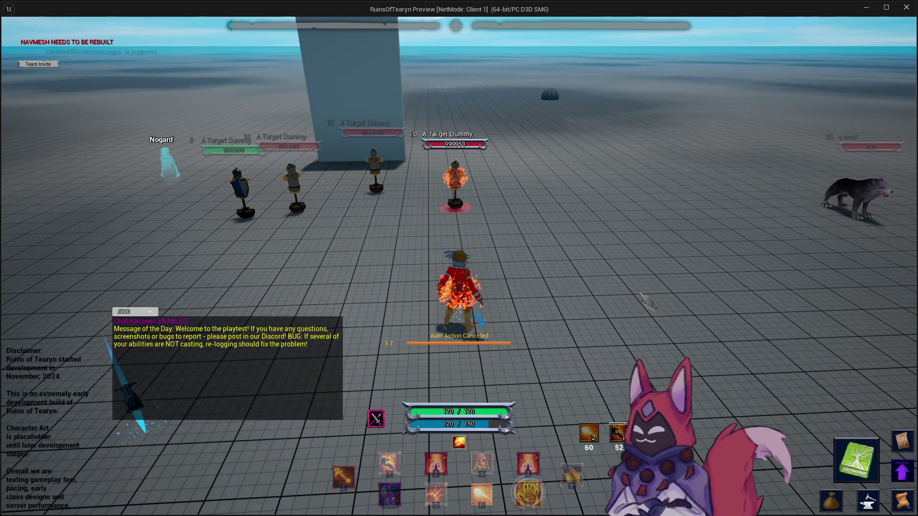
pyautogui.click(866, 7)
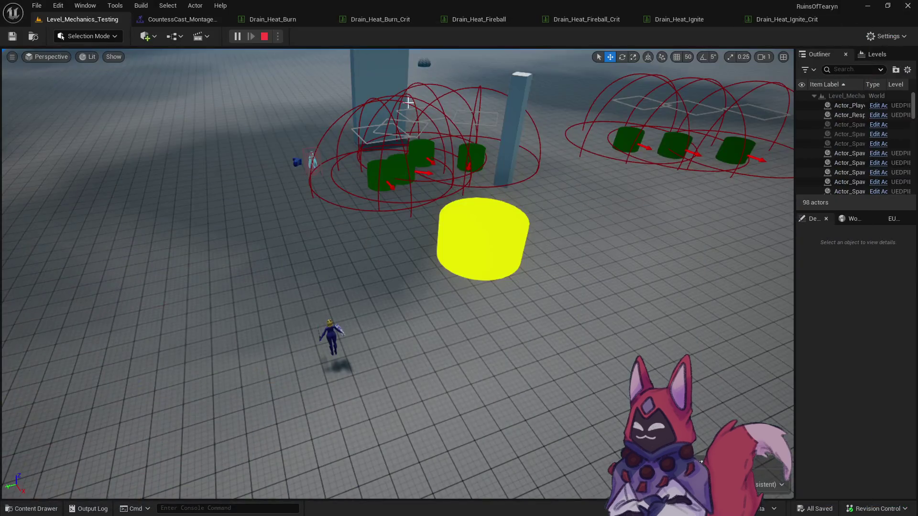
# Set Drain_Heat_Fireball_Crit's start animation to the Steal_Heat_1_5 montage and save the table
pyautogui.click(596, 15)
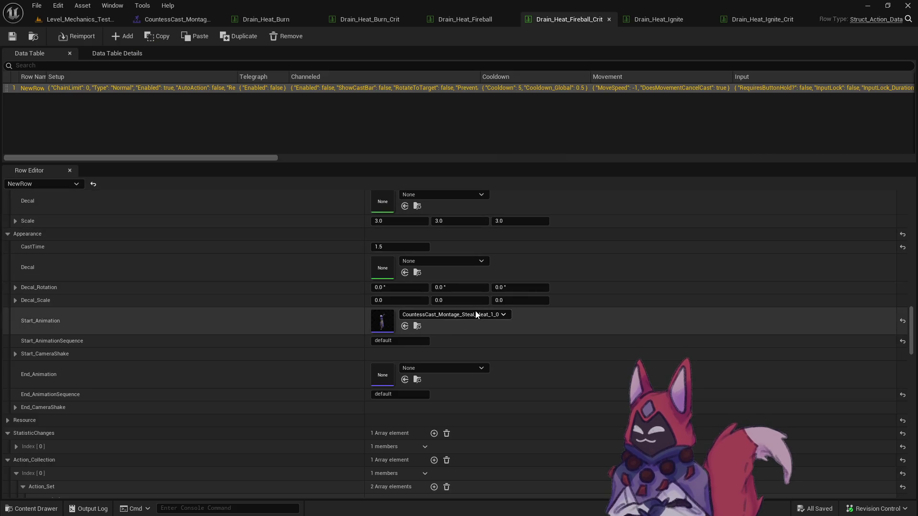
pyautogui.click(475, 314)
pyautogui.click(520, 228)
pyautogui.click(492, 314)
pyautogui.click(13, 36)
# Play the level, auto-attack the dummy, and cast Drain Heat: Fireball (Crit) on it
pyautogui.click(94, 21)
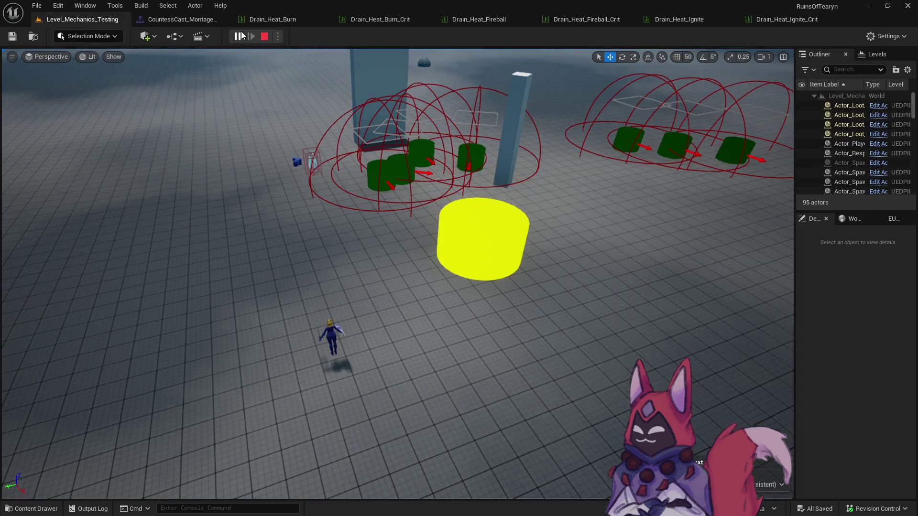
pyautogui.click(238, 35)
pyautogui.press('t')
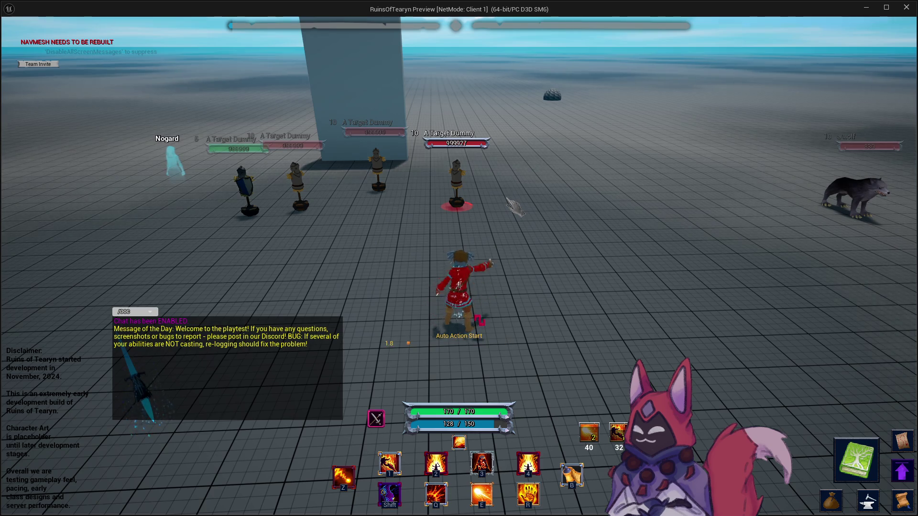
pyautogui.press('e')
pyautogui.press('r')
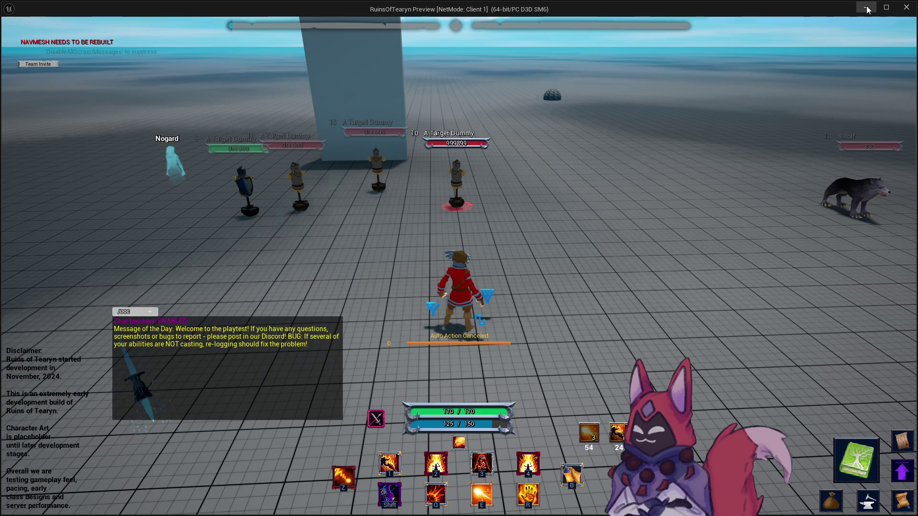
pyautogui.hotkey('alt', 'Tab')
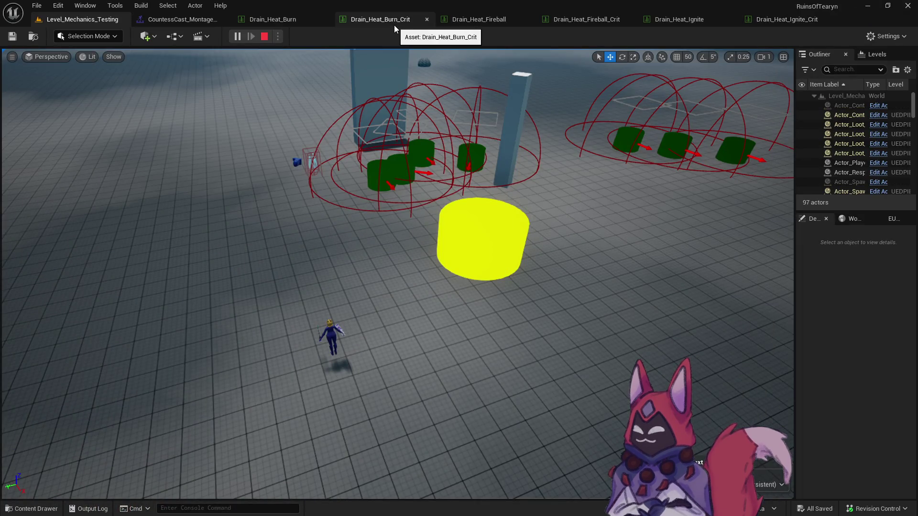
# Open the Drain_Heat Crit StatChange table and review its Empower: Burn (Crit) UserInterface settings
pyautogui.click(391, 24)
pyautogui.hotkey('ctrl', 'space')
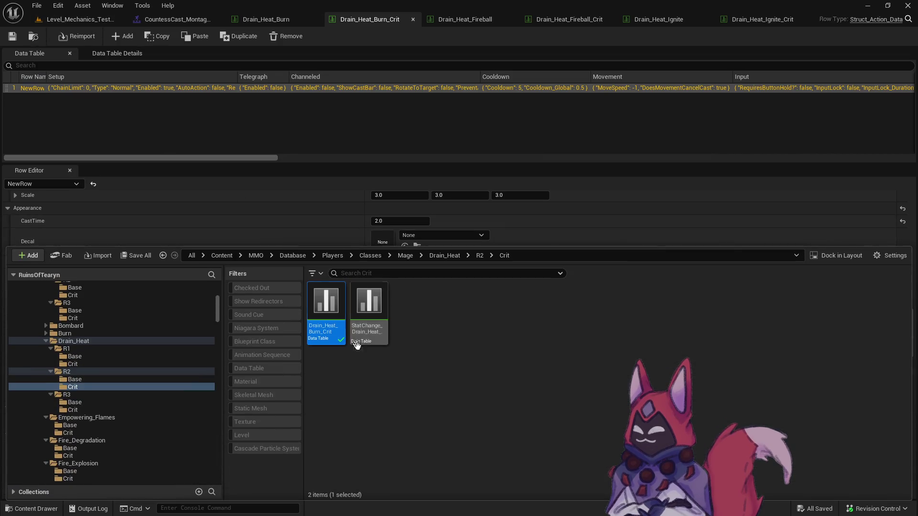
pyautogui.doubleClick(363, 341)
pyautogui.scroll(-10, 400, 381)
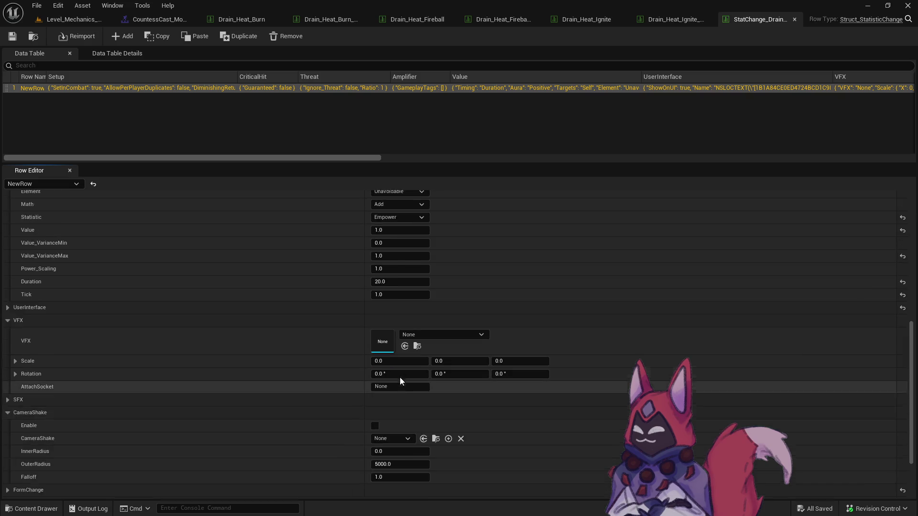
pyautogui.scroll(8, 400, 377)
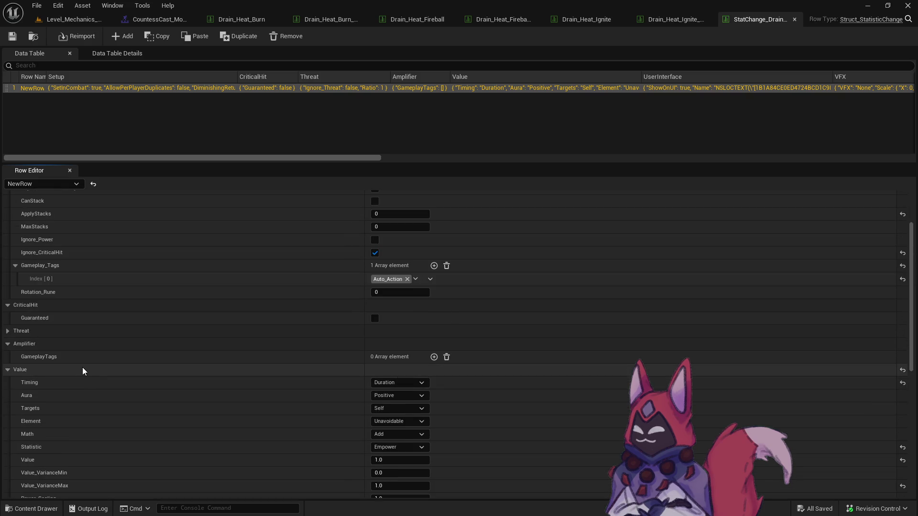
pyautogui.scroll(-3, 83, 367)
pyautogui.click(9, 385)
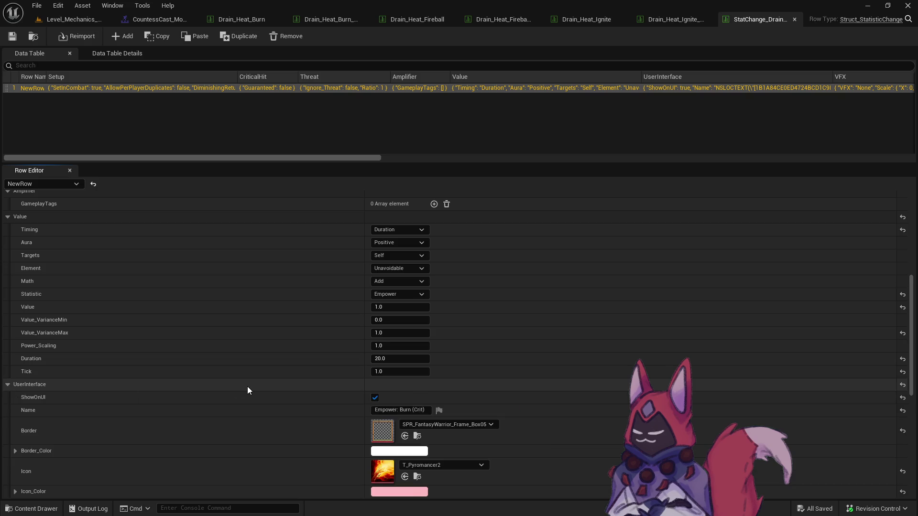
pyautogui.scroll(-4, 248, 390)
pyautogui.scroll(4, 248, 388)
pyautogui.scroll(12, 248, 386)
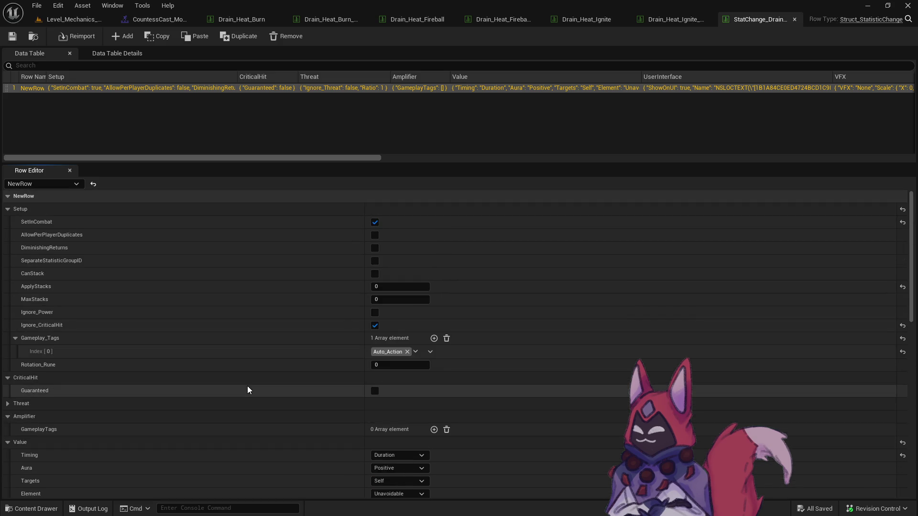
pyautogui.click(91, 21)
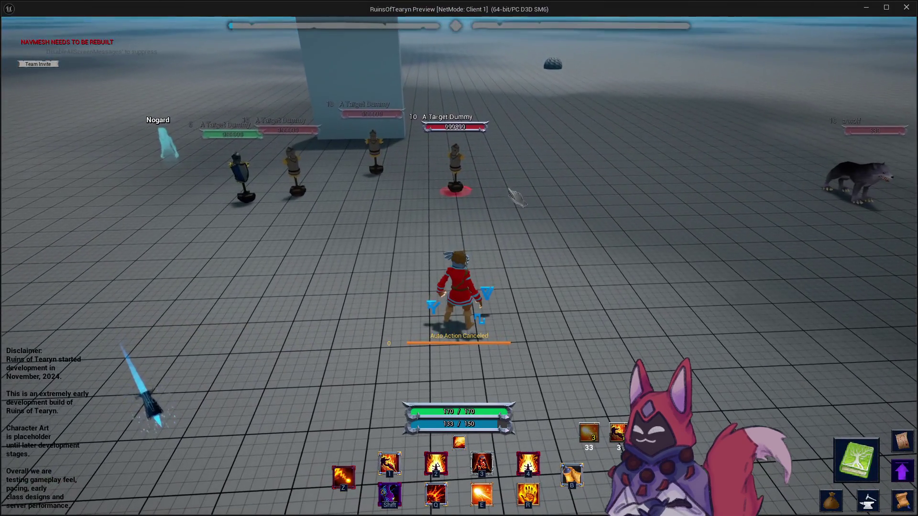
# Auto-attack, stop, then cast Drain Heat: Ignite (Crit), dropping the dummy to 999870 health
pyautogui.press('t')
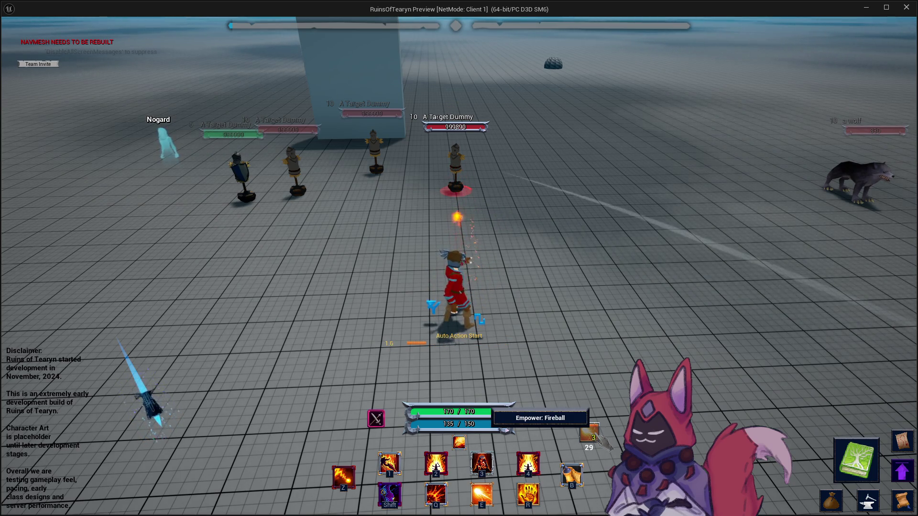
pyautogui.press('t')
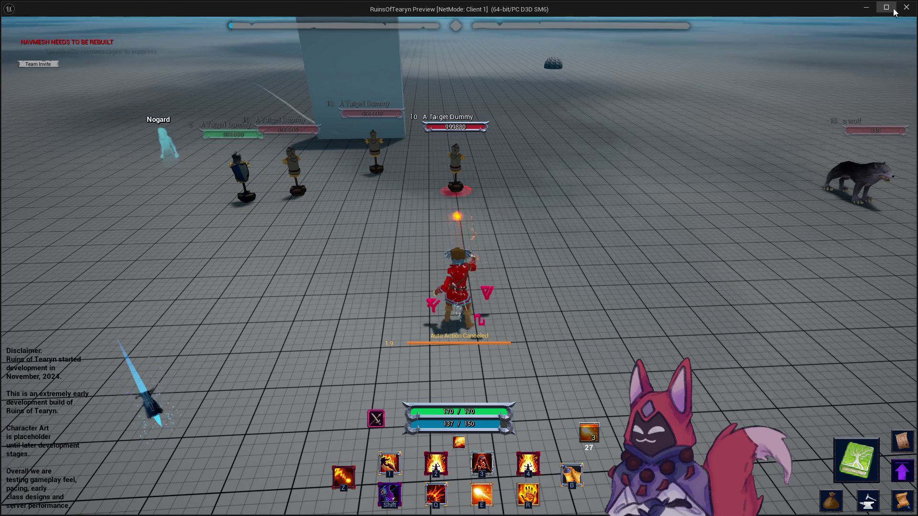
pyautogui.press('q')
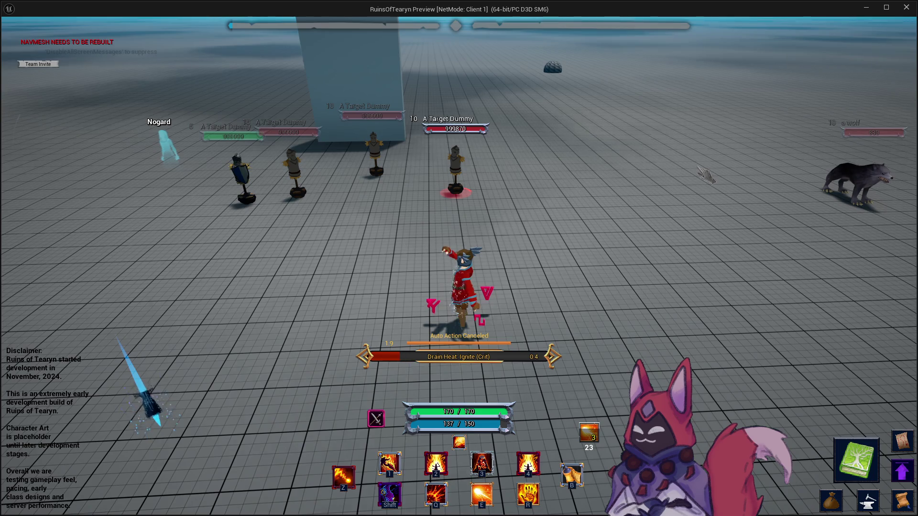
pyautogui.press('r')
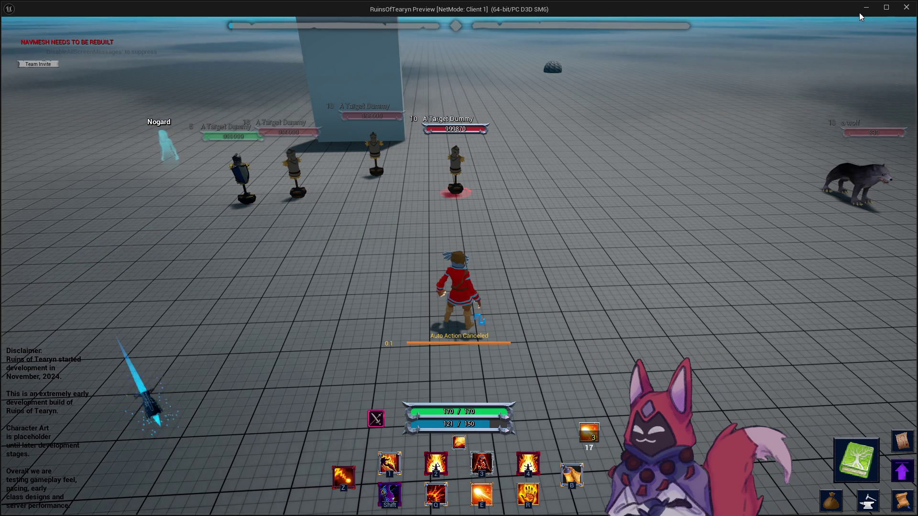
pyautogui.click(866, 8)
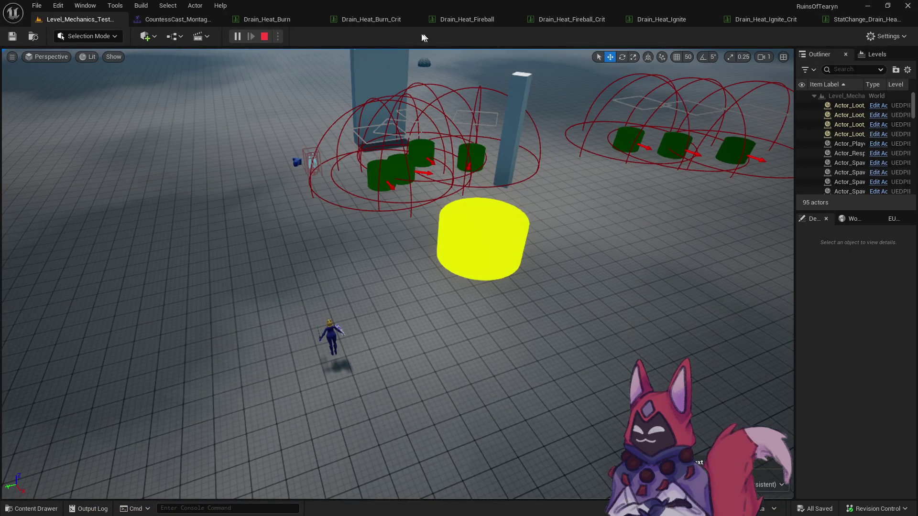
# Open the fireball crit StatChange table and expand its row's UserInterface settings
pyautogui.click(576, 20)
pyautogui.scroll(-5, 523, 309)
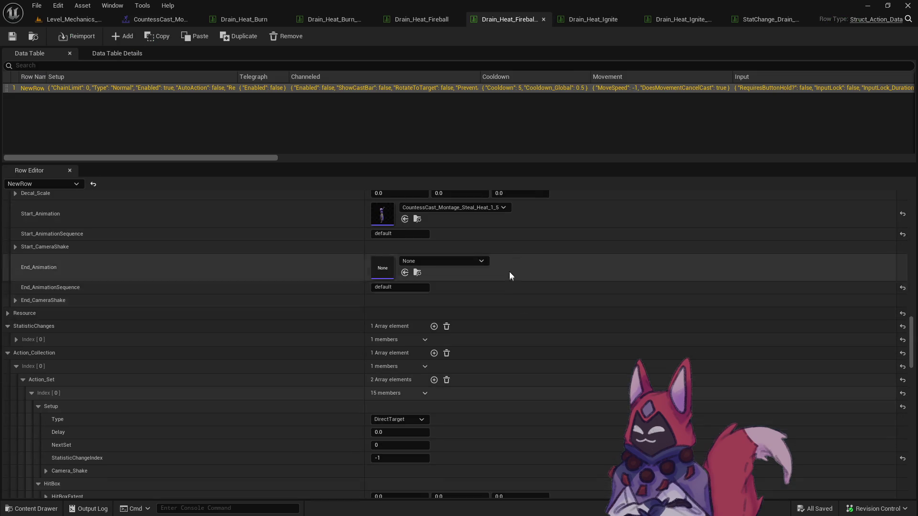
pyautogui.click(29, 41)
pyautogui.doubleClick(380, 310)
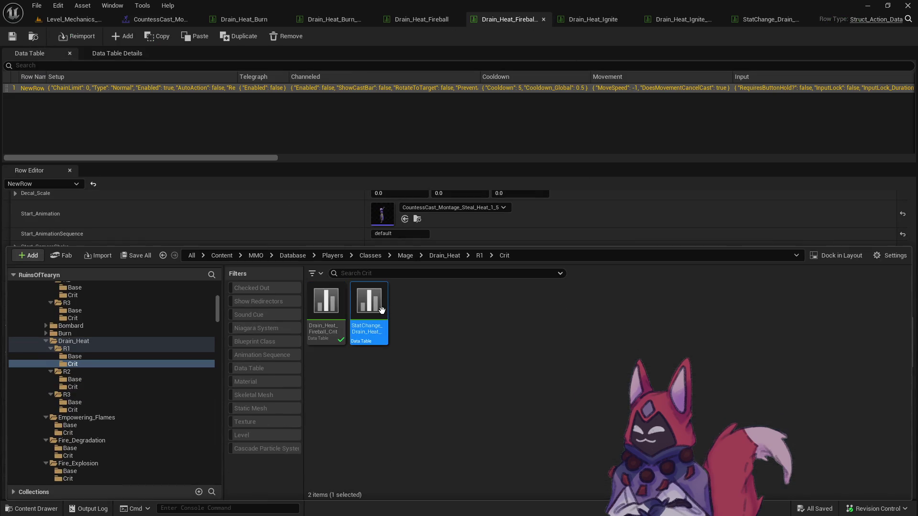
pyautogui.scroll(-10, 419, 293)
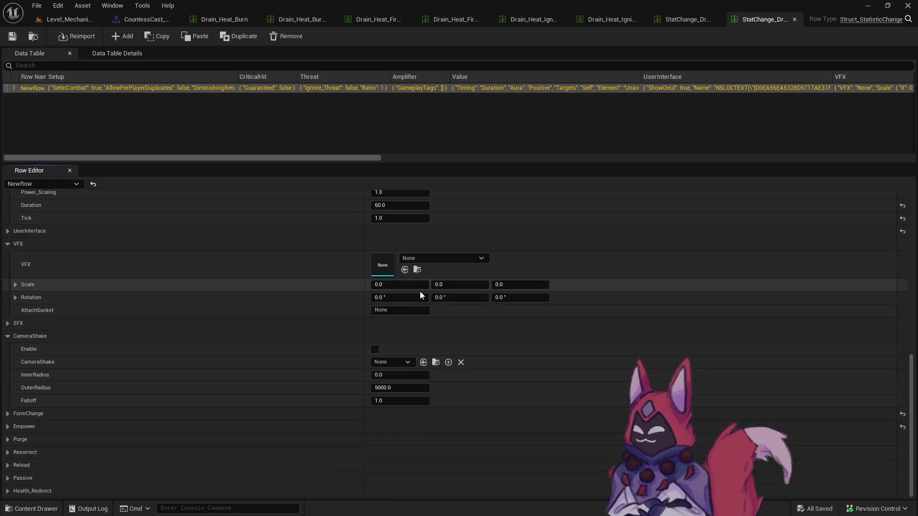
pyautogui.click(8, 231)
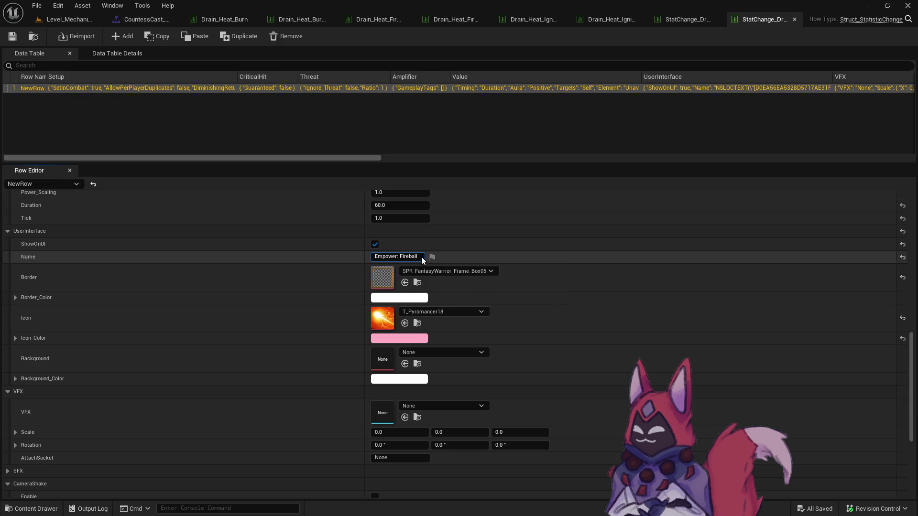
# Change the buff name to 'Empower: Fireball (Crit)' and save the table
pyautogui.write(' (Crit')
pyautogui.press('Return')
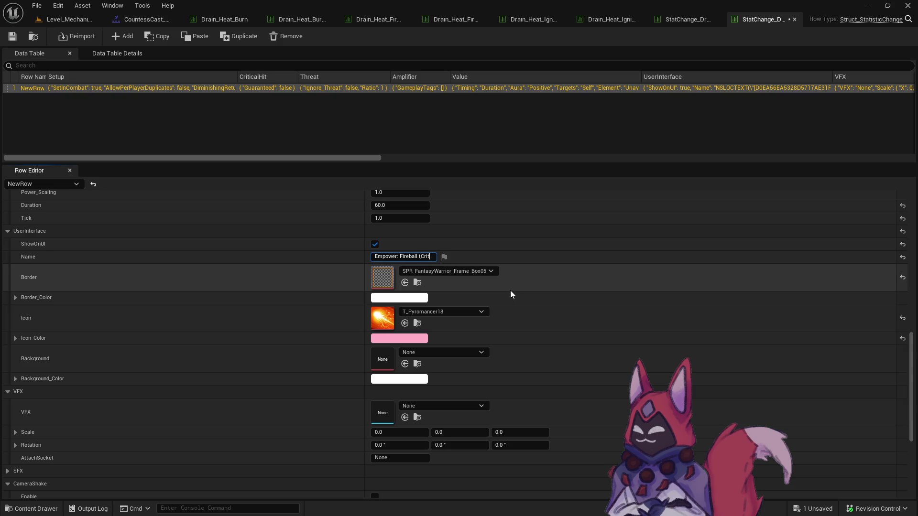
pyautogui.write(')')
pyautogui.press('Return')
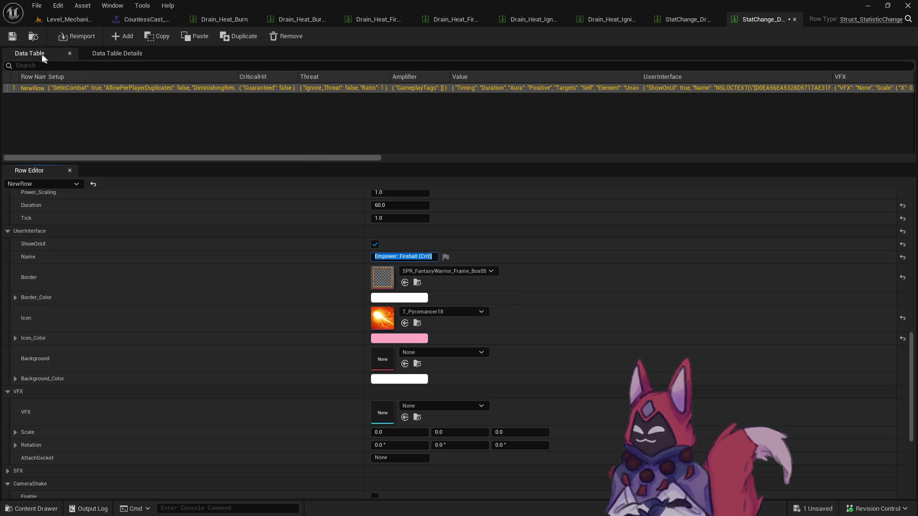
pyautogui.click(13, 37)
pyautogui.click(478, 369)
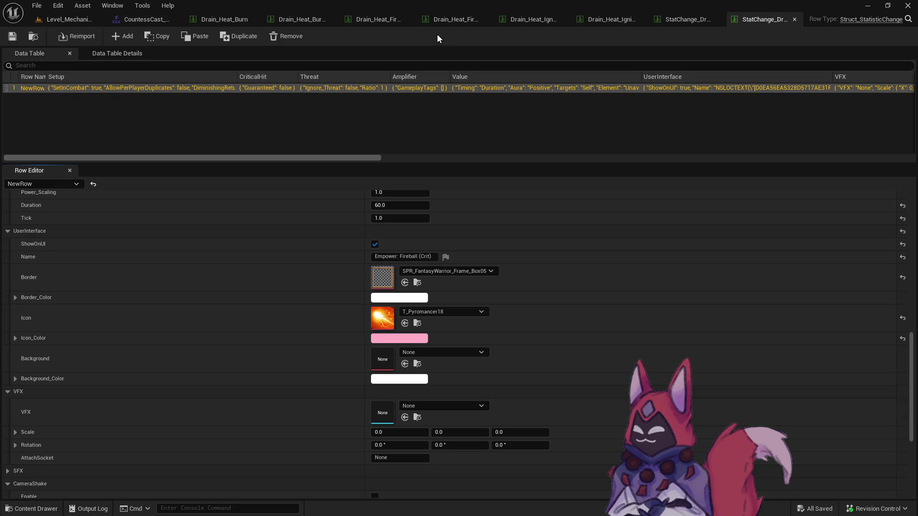
# Close the extra table tabs and open the six StatChange tables from the Drain_Heat R1–R3 Base/Crit folders
pyautogui.rightClick(221, 19)
pyautogui.click(286, 53)
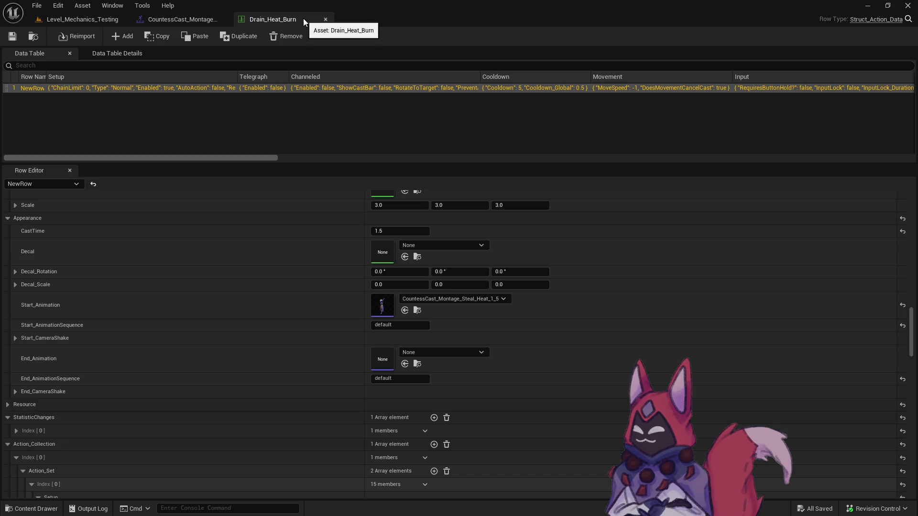
pyautogui.click(326, 20)
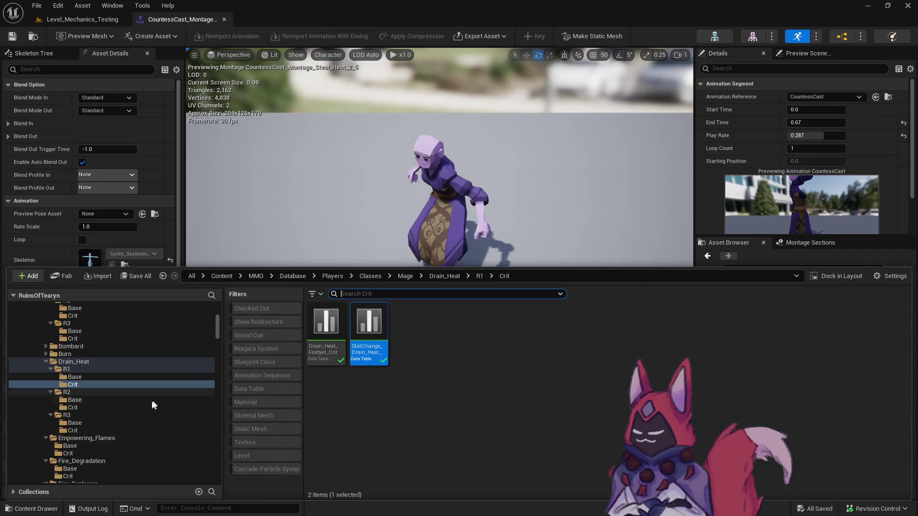
pyautogui.keyDown('ctrl'); pyautogui.click(81, 377); pyautogui.keyUp('ctrl')
pyautogui.keyDown('ctrl'); pyautogui.click(83, 401); pyautogui.keyUp('ctrl')
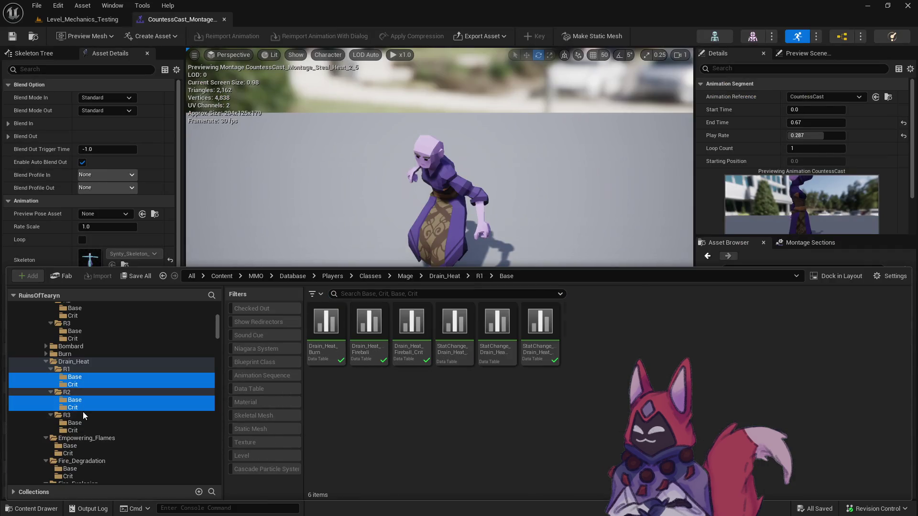
pyautogui.keyDown('ctrl'); pyautogui.click(82, 409); pyautogui.keyUp('ctrl')
pyautogui.keyDown('ctrl'); pyautogui.click(83, 423); pyautogui.keyUp('ctrl')
pyautogui.keyDown('ctrl'); pyautogui.click(84, 429); pyautogui.keyUp('ctrl')
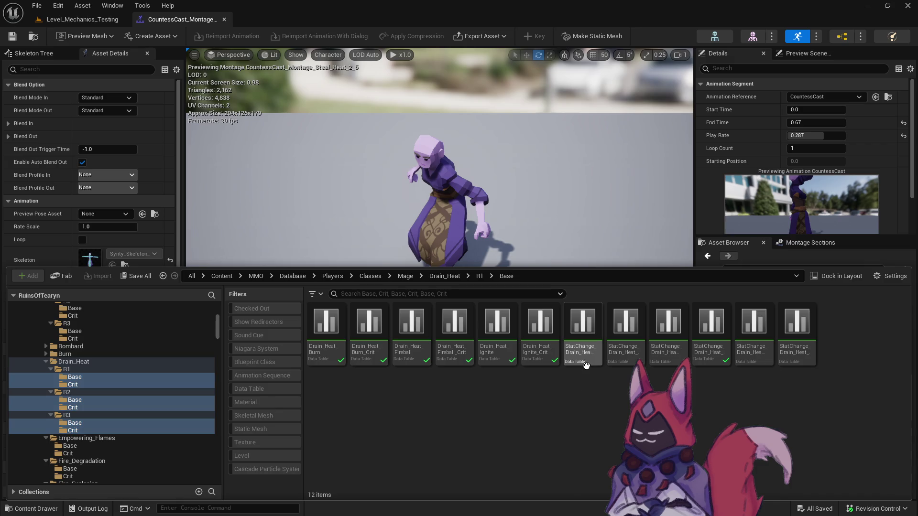
pyautogui.keyDown('shift'); pyautogui.click(806, 361); pyautogui.keyUp('shift')
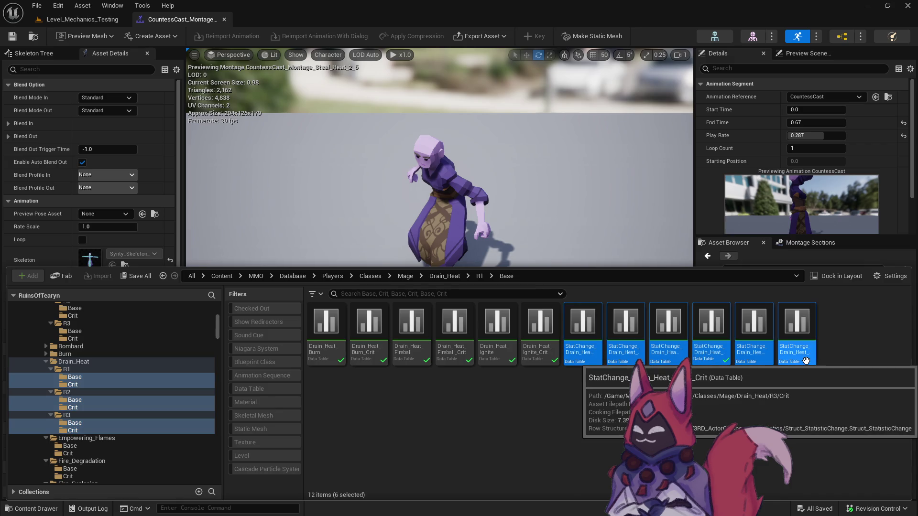
pyautogui.doubleClick(807, 361)
# Look through the rows of each of the six StatChange tables
pyautogui.click(282, 19)
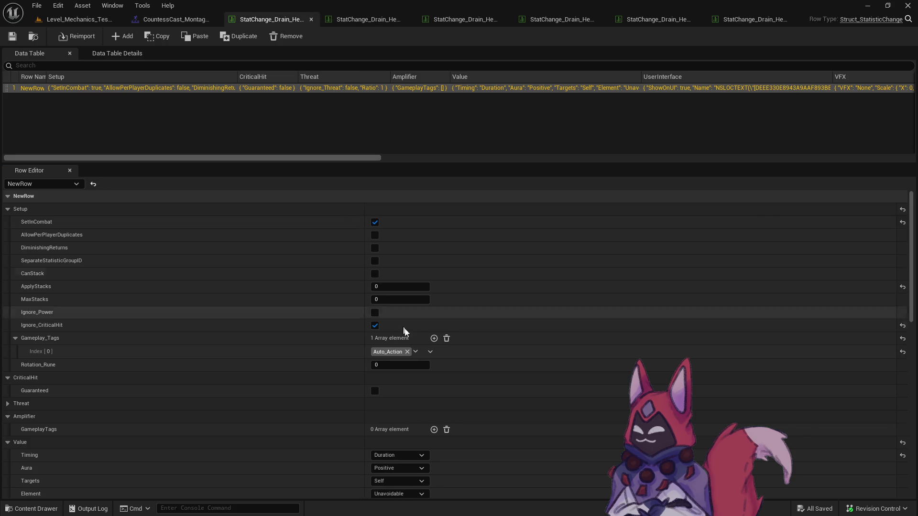
pyautogui.scroll(-10, 404, 331)
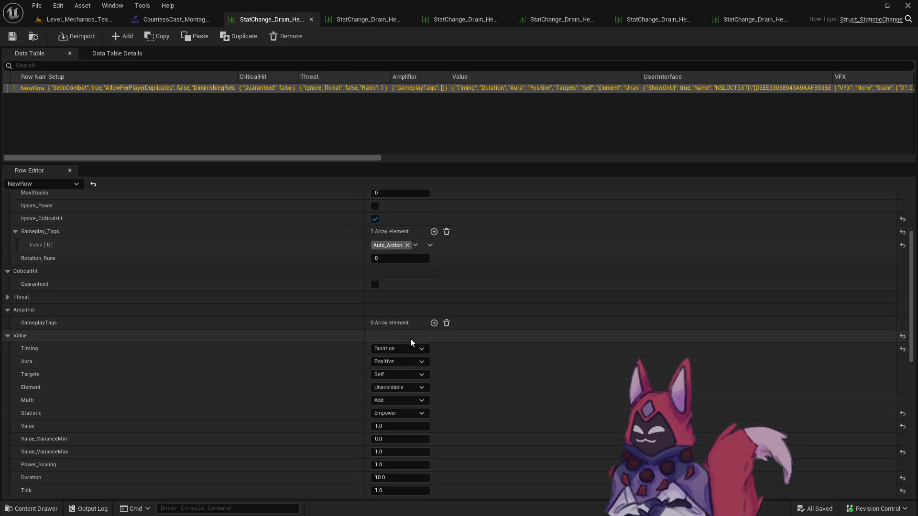
pyautogui.click(351, 18)
pyautogui.scroll(-10, 400, 328)
pyautogui.click(461, 19)
pyautogui.scroll(-10, 424, 351)
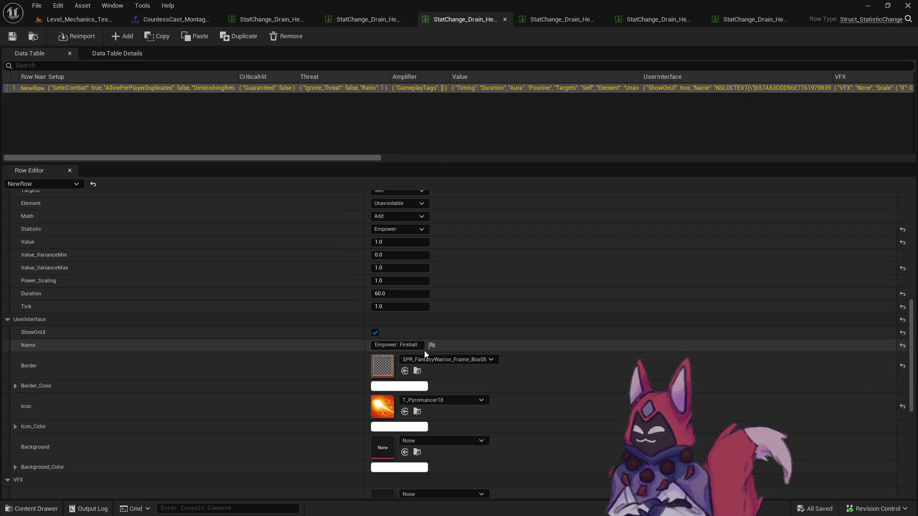
pyautogui.click(557, 17)
pyautogui.scroll(-10, 441, 367)
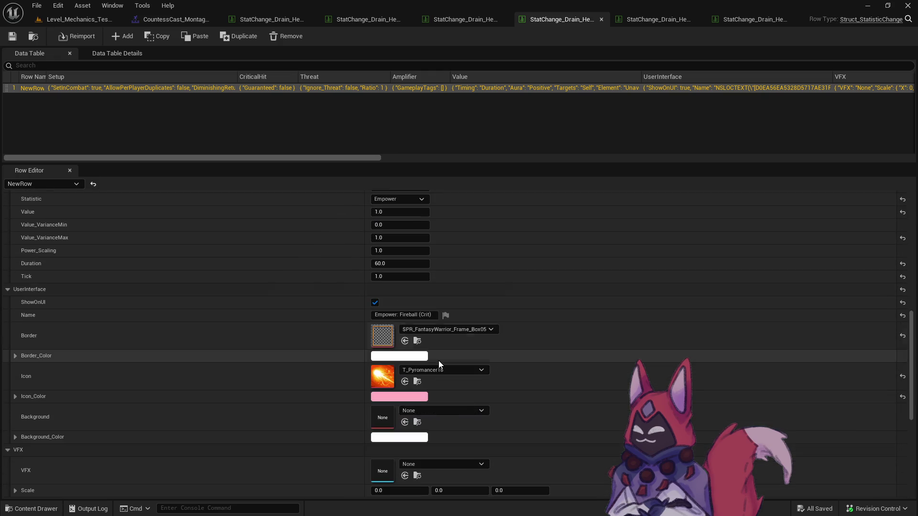
pyautogui.click(679, 19)
pyautogui.scroll(-5, 466, 323)
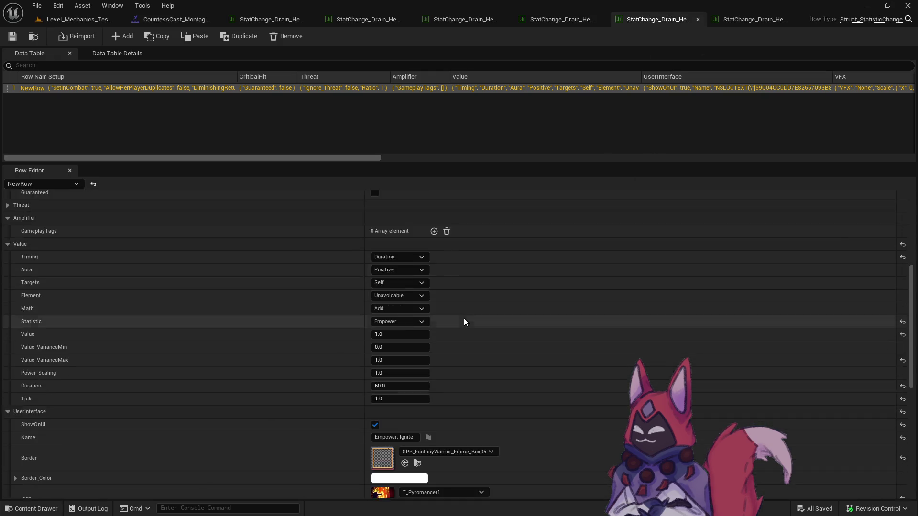
pyautogui.scroll(-5, 464, 322)
pyautogui.click(757, 20)
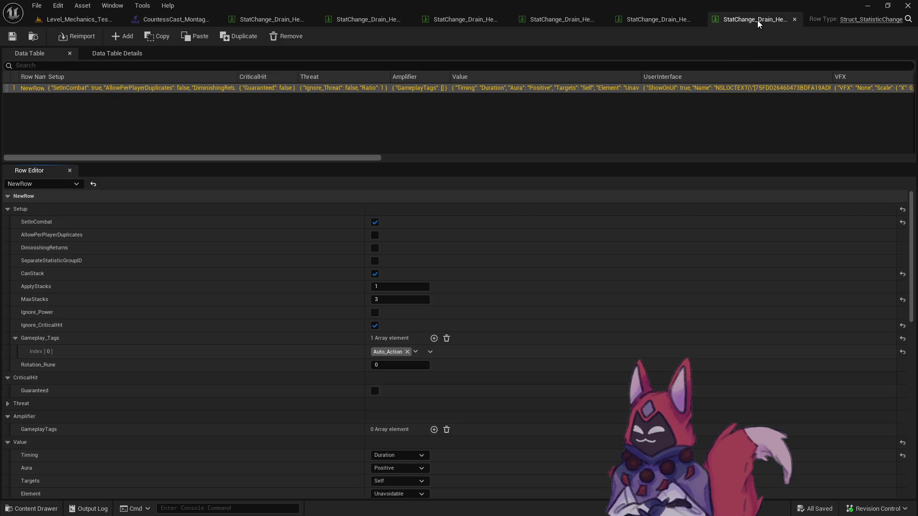
pyautogui.scroll(-10, 415, 447)
# Rename the Ignite crit buff to 'Empower: Ignite (Crit)' and close the StatChange tables
pyautogui.click(414, 359)
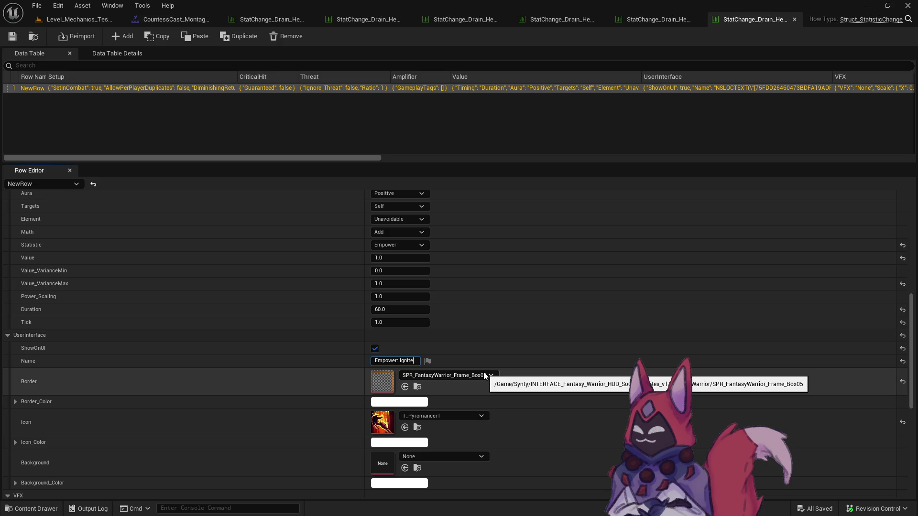
pyautogui.write(' (Crit)')
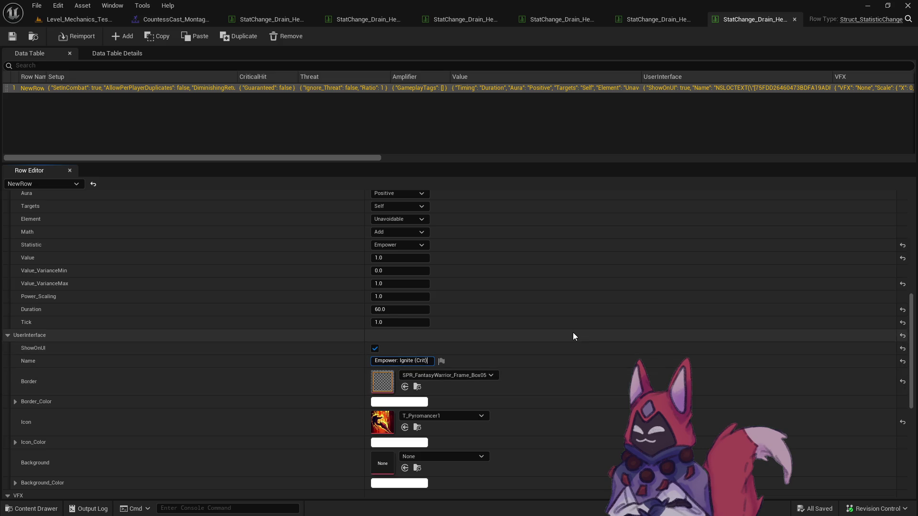
pyautogui.press('Return')
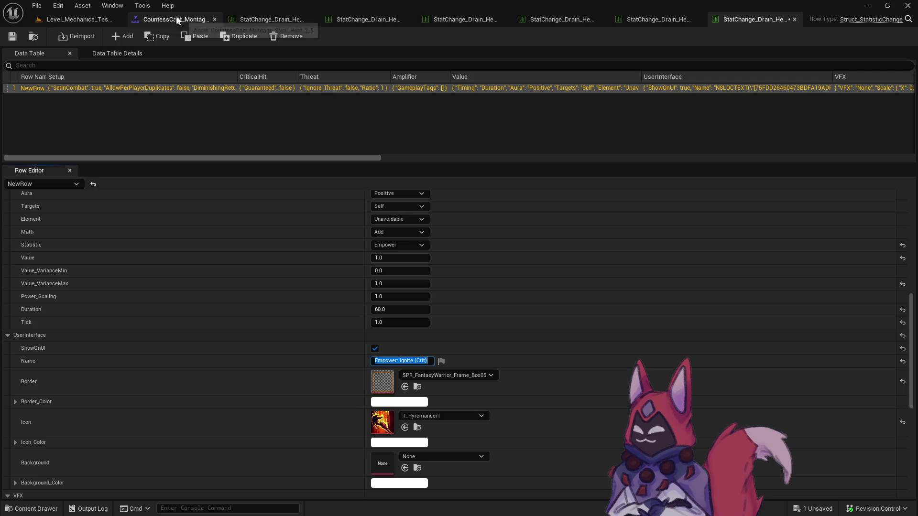
pyautogui.click(265, 22)
pyautogui.rightClick(265, 22)
pyautogui.click(320, 22)
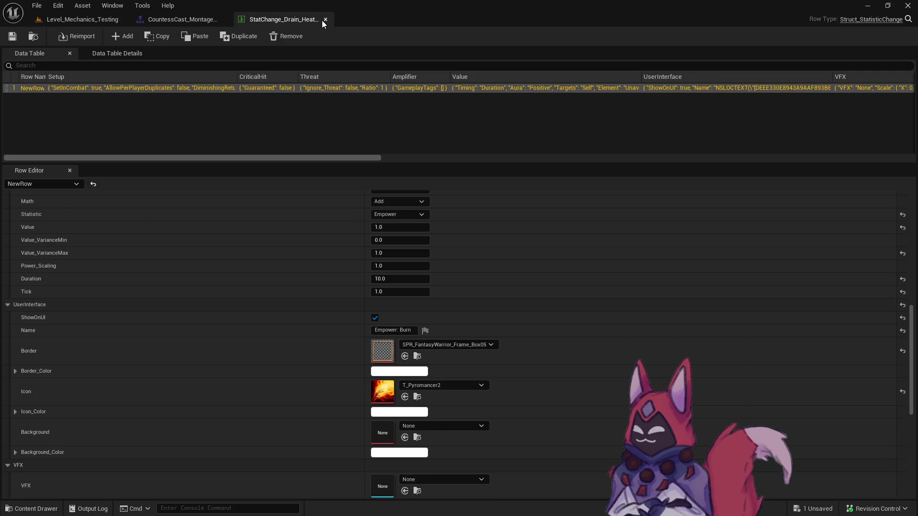
pyautogui.click(321, 20)
# Save all modified assets, including the changed Ignite crit table
pyautogui.click(90, 21)
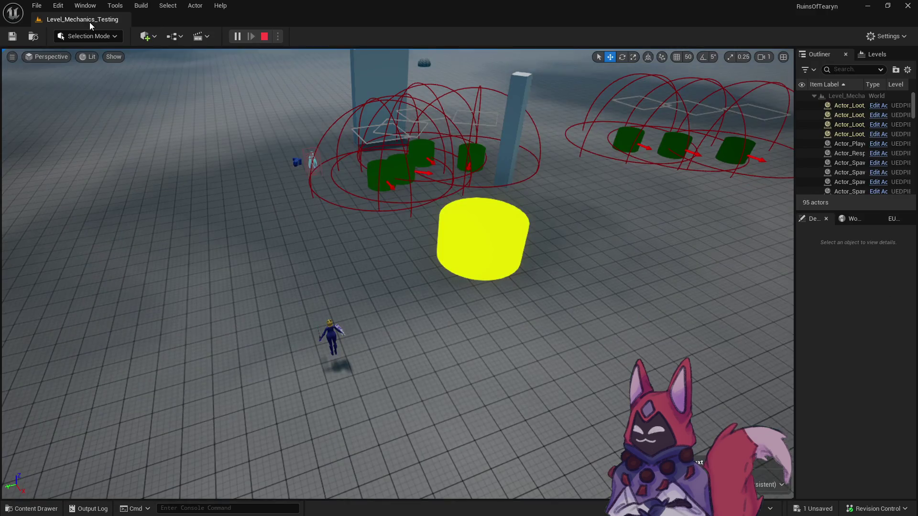
pyautogui.hotkey('ctrl', 'space')
pyautogui.click(145, 258)
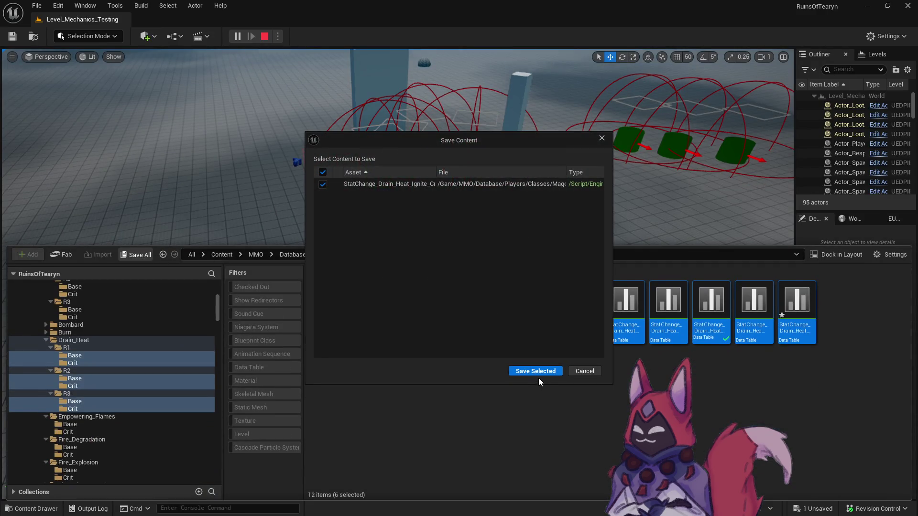
pyautogui.click(529, 372)
pyautogui.click(468, 377)
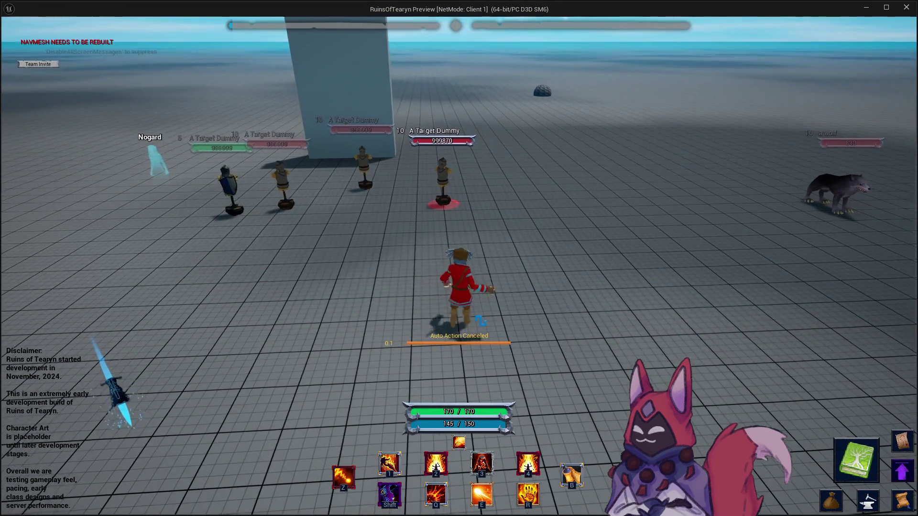
# Cast Drain Heat Burn and Fireball (Crit) on the dummy while strafing, gaining the Empower: Fireball (Crit) buff
pyautogui.press('r')
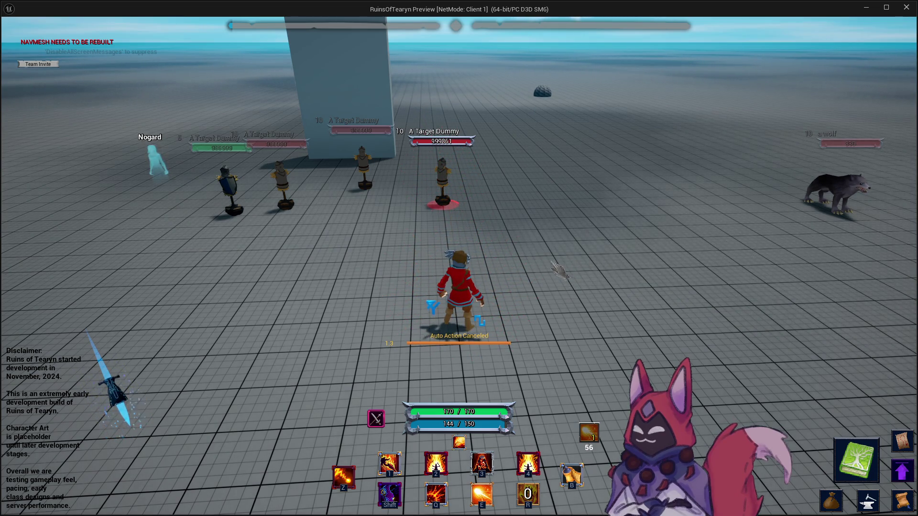
pyautogui.press('r')
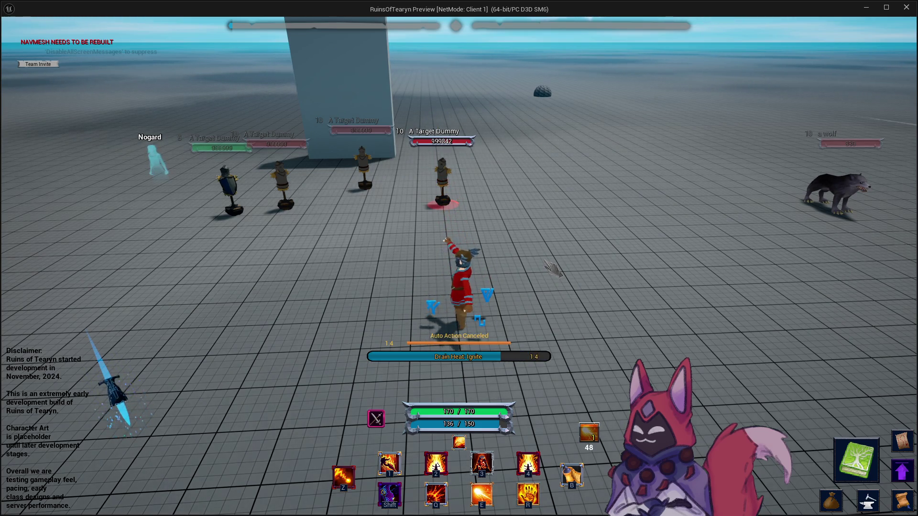
pyautogui.press('r')
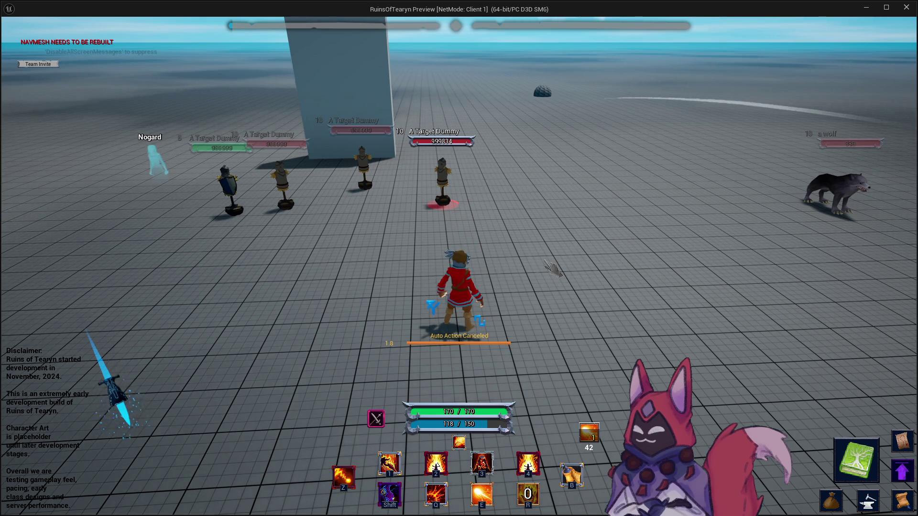
pyautogui.press('d')
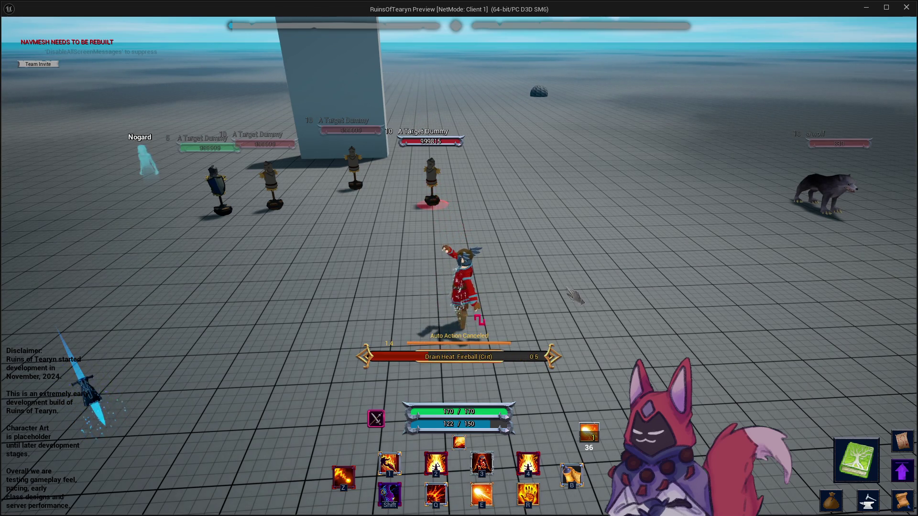
pyautogui.press('r')
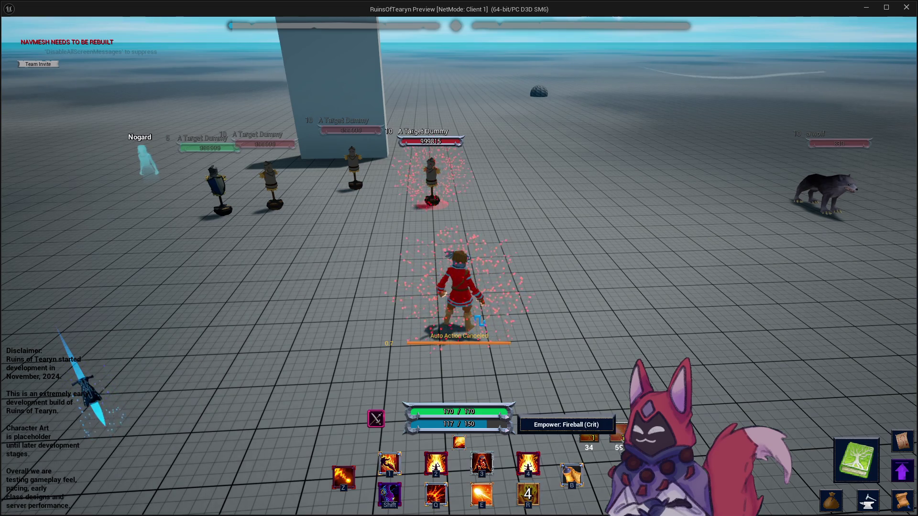
pyautogui.press('a')
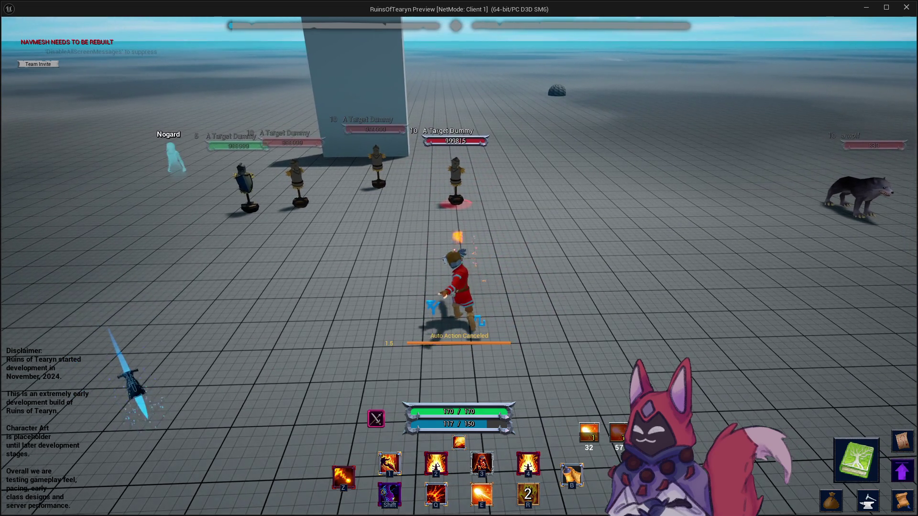
pyautogui.press('d')
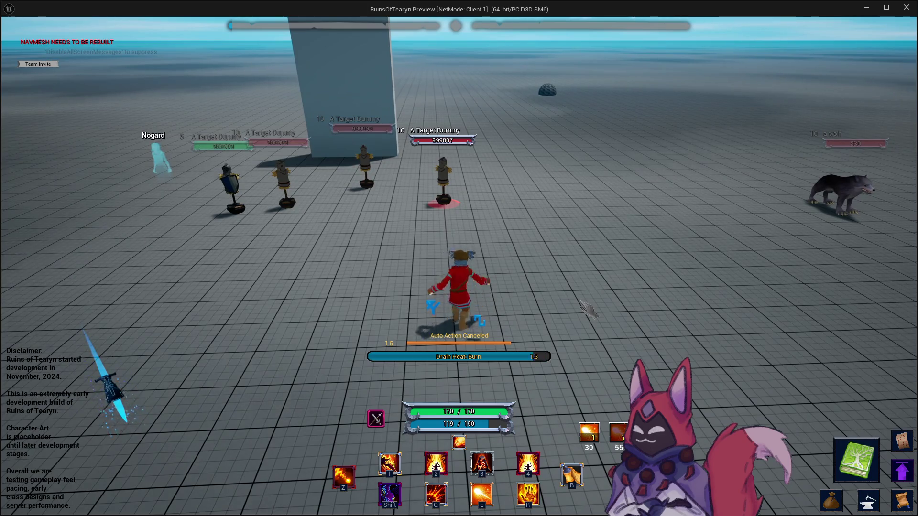
pyautogui.press('r')
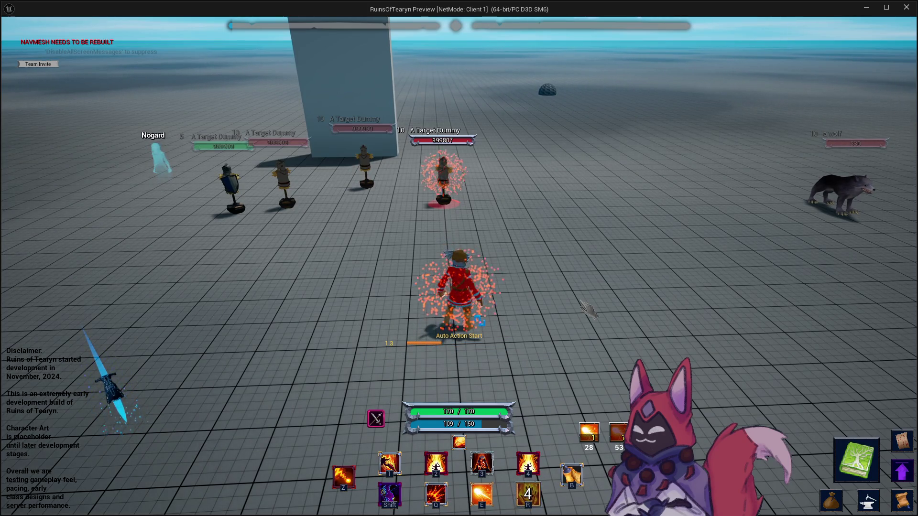
pyautogui.press('z')
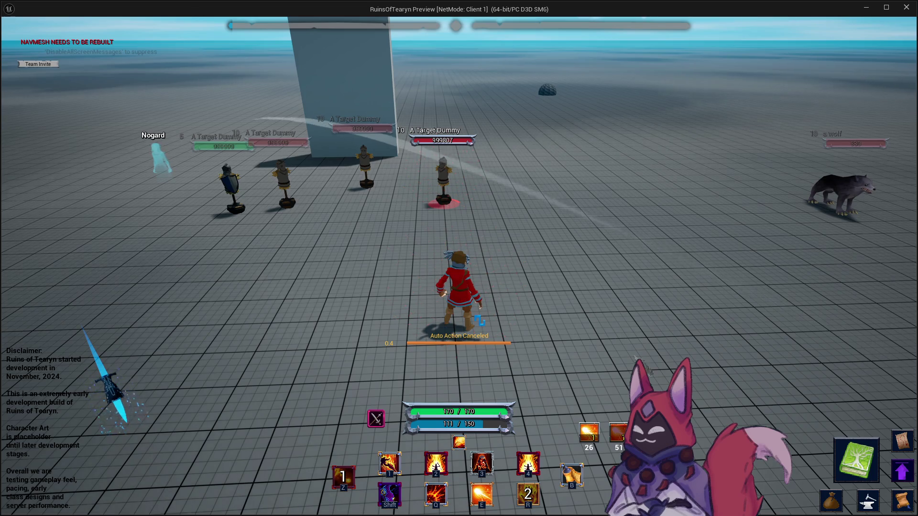
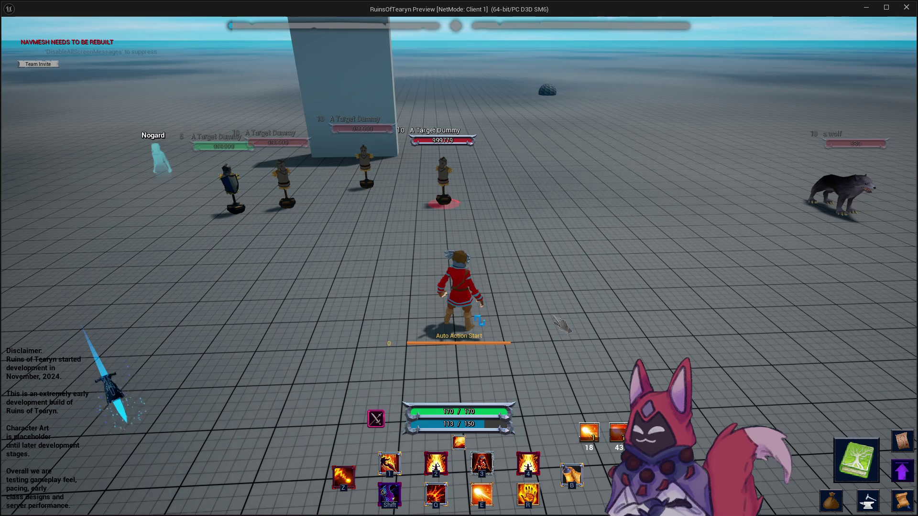
# Cast Drain Heat's Burn and Ignite, plus another fire ability, on the target dummy
pyautogui.press('r')
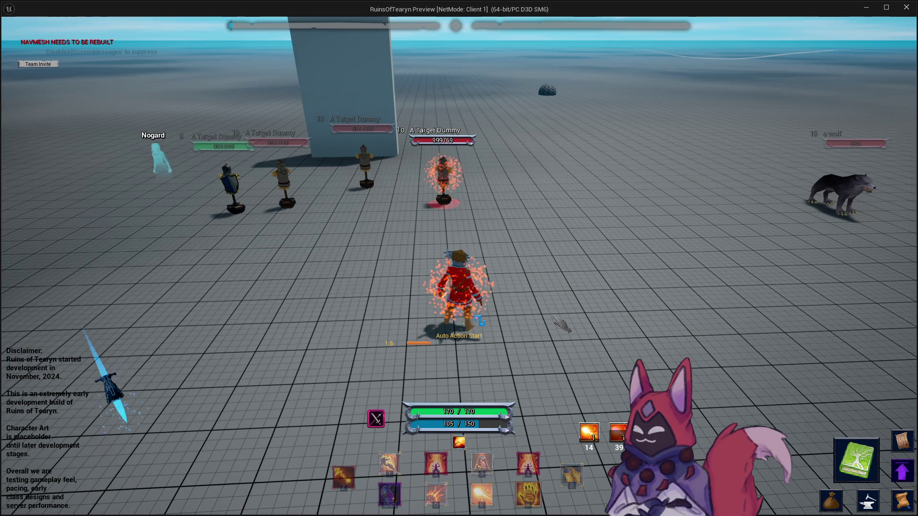
pyautogui.press('z')
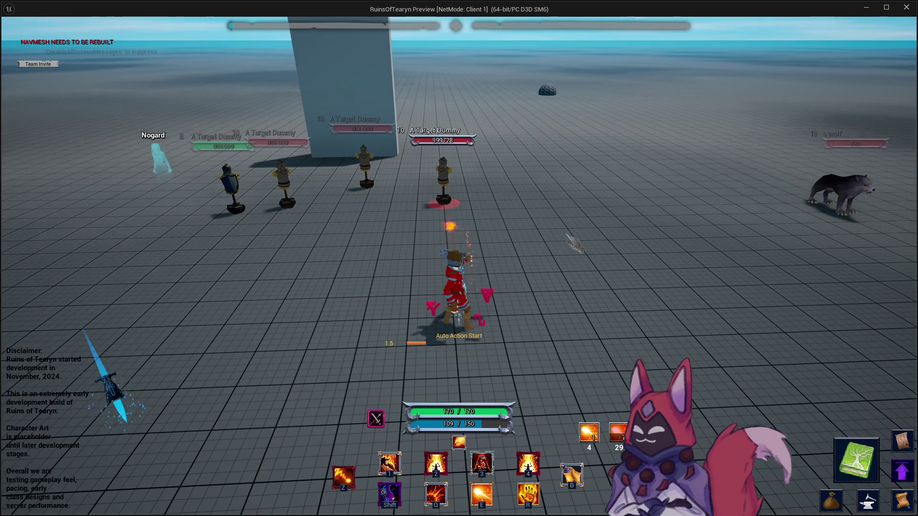
pyautogui.press('r')
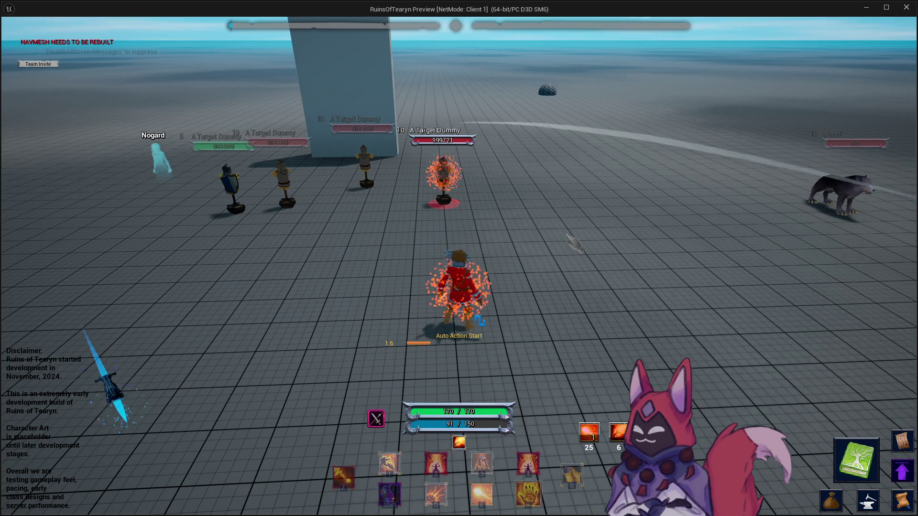
pyautogui.press('a')
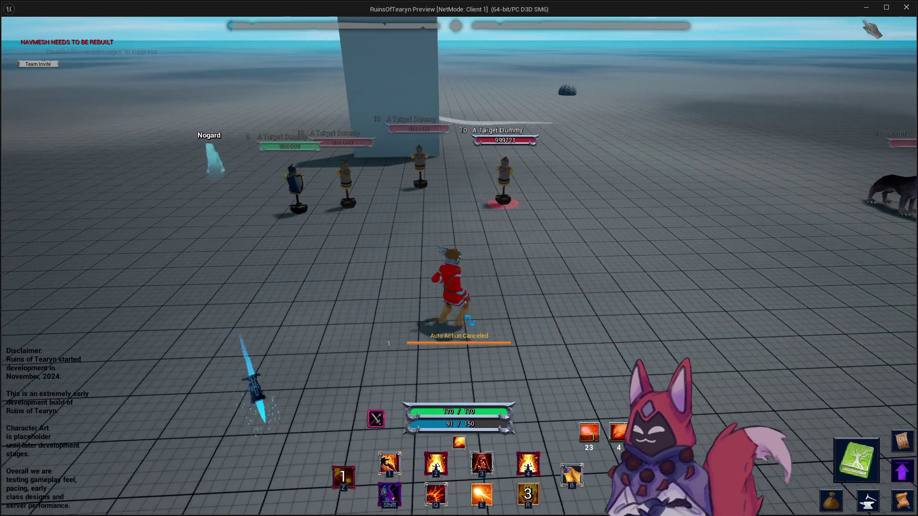
# Close the game preview, check the playtest notes, and return to the level editor
pyautogui.click(907, 7)
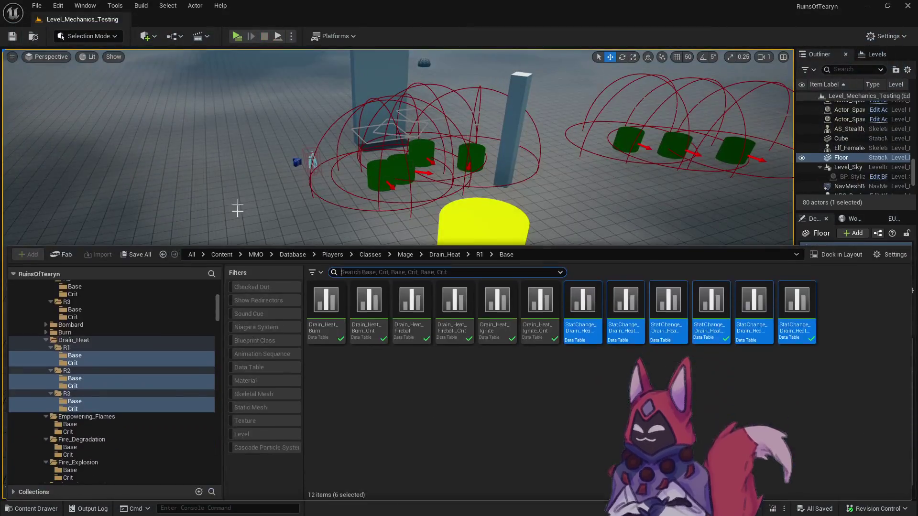
pyautogui.hotkey('alt', 'Tab')
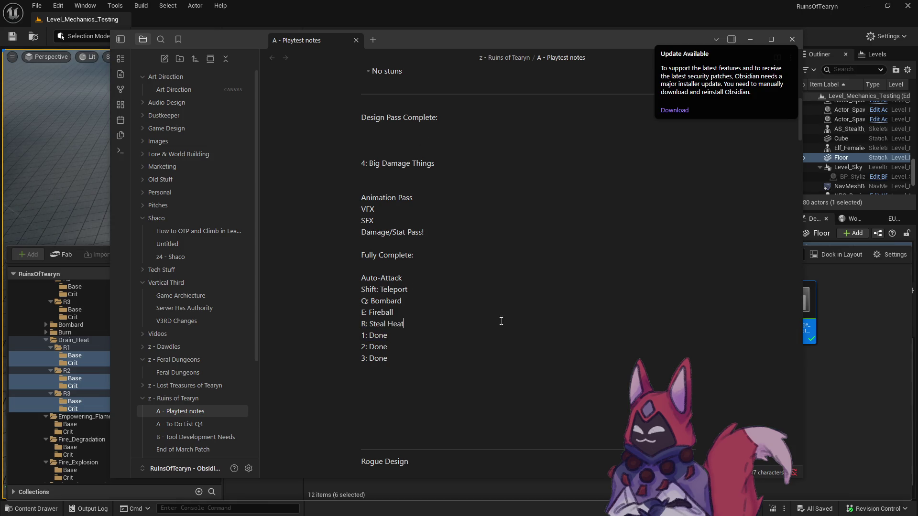
pyautogui.click(91, 29)
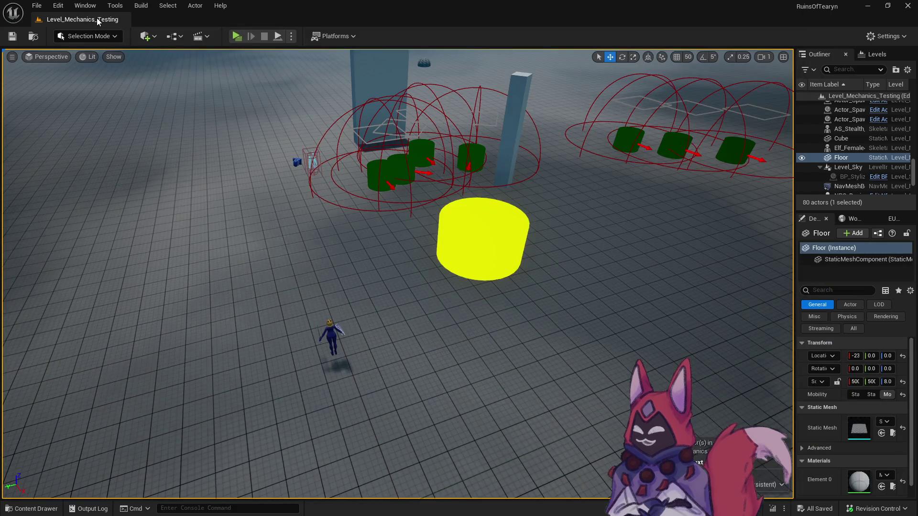
# Launch a new Play-In-Editor game preview of the test level
pyautogui.click(234, 36)
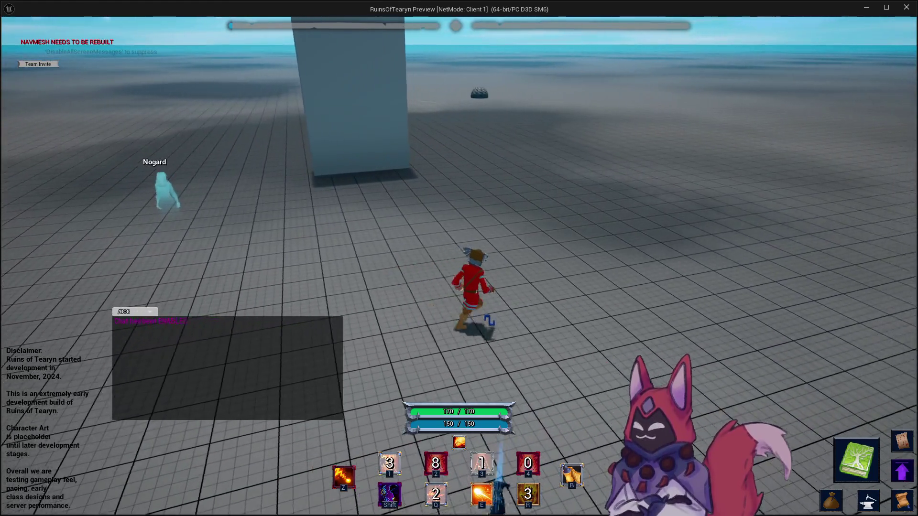
# Channel Flame Beam at the target dummies, turning and stepping closer to keep them in the beam
pyautogui.moveTo(514, 181); pyautogui.dragTo(457, 189)
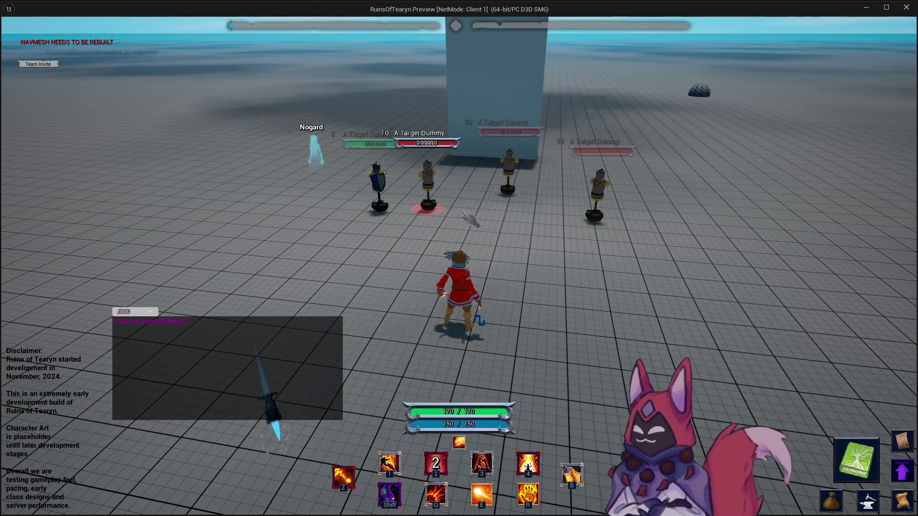
pyautogui.press('4')
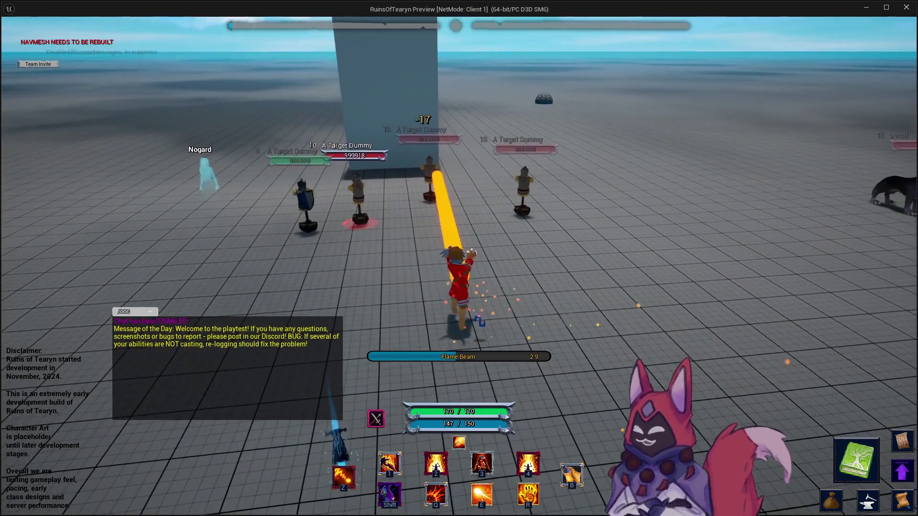
pyautogui.press('d')
pyautogui.press('a')
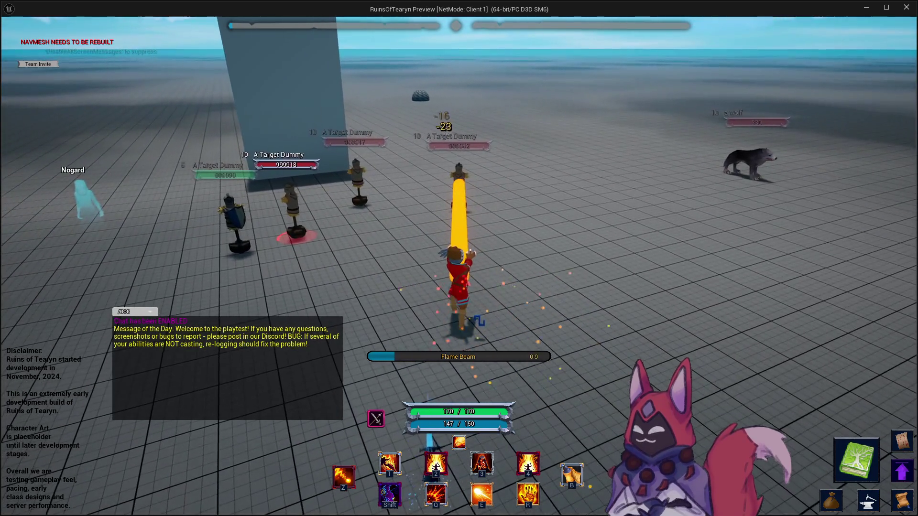
pyautogui.press('a')
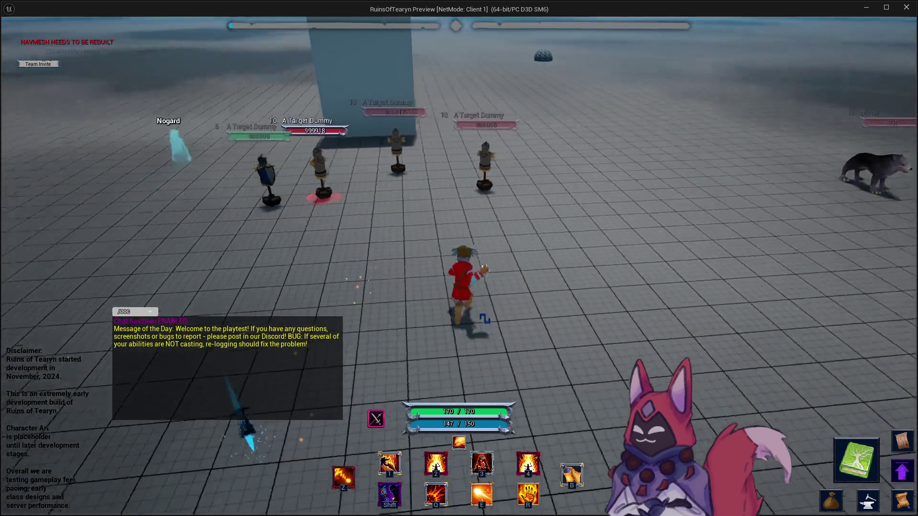
pyautogui.press('d')
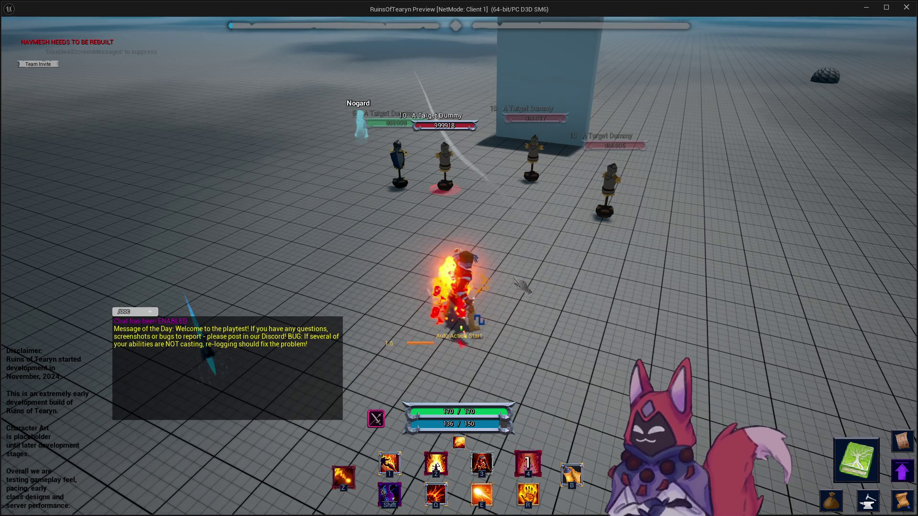
pyautogui.press('w')
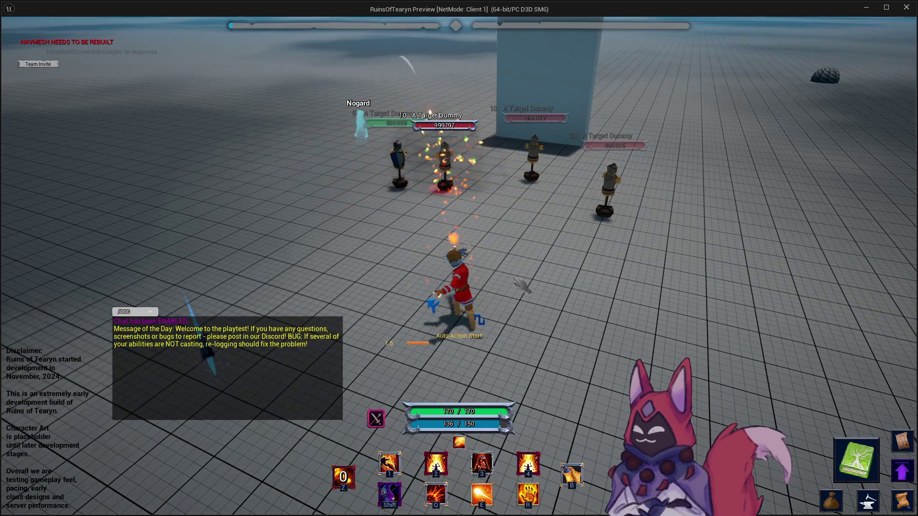
pyautogui.press('d')
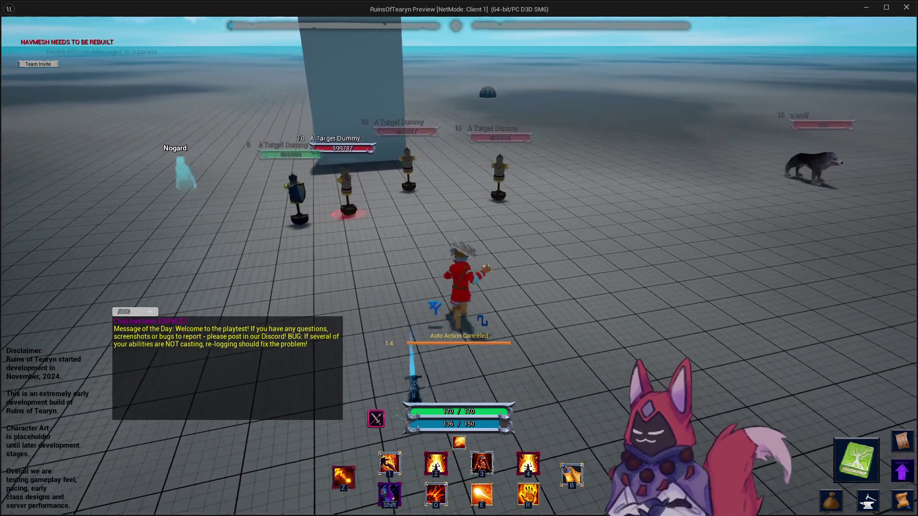
pyautogui.press('a')
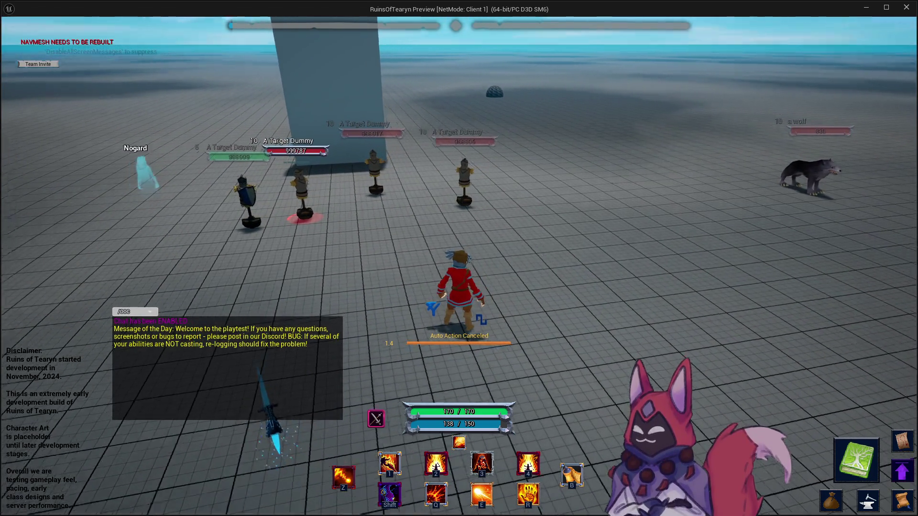
pyautogui.press('a')
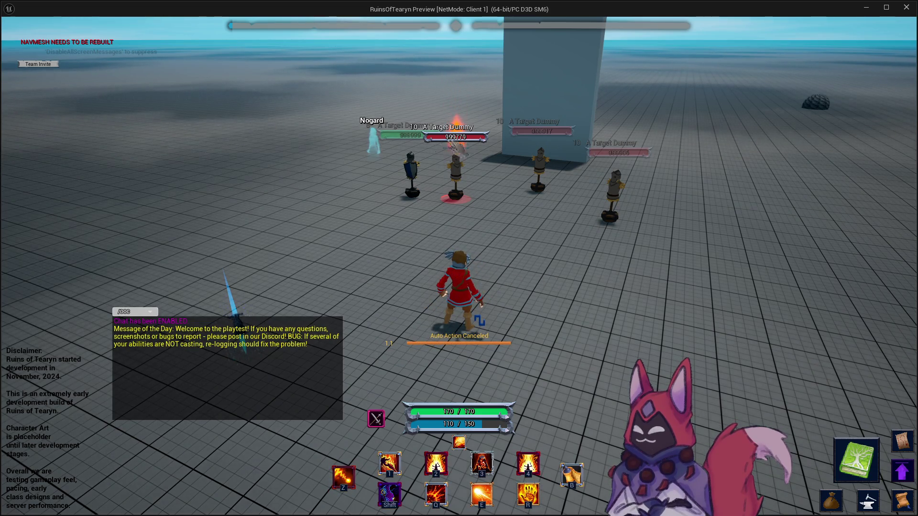
# Run past the dummy to test the fiery trail, then close the game preview
pyautogui.press('d')
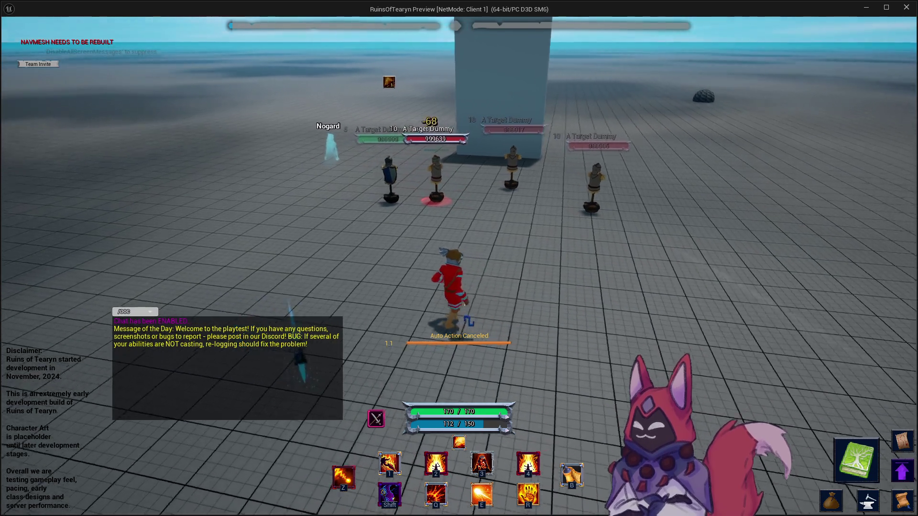
pyautogui.press('w')
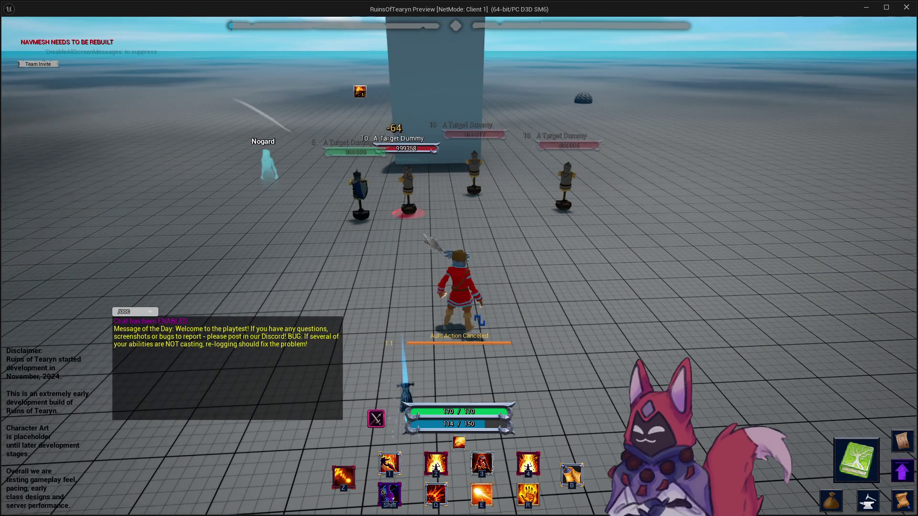
pyautogui.press('s')
pyautogui.click(907, 11)
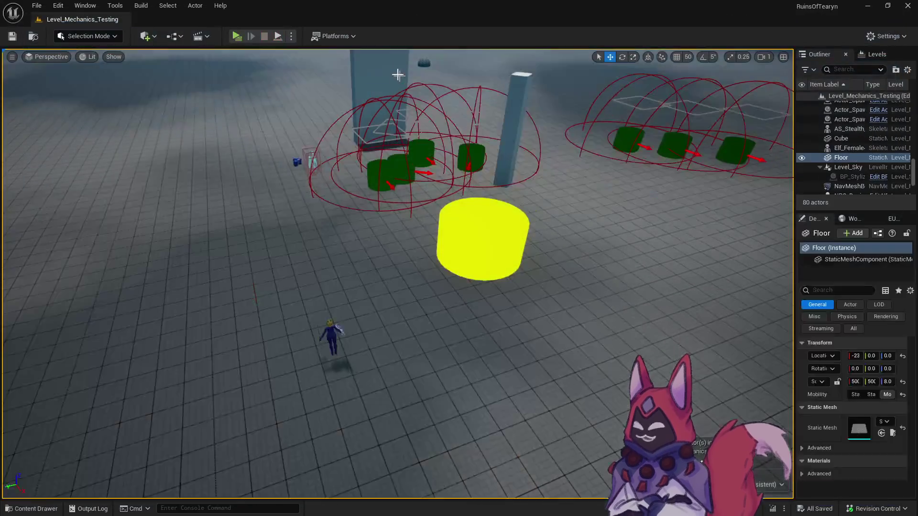
# Browse the Content Drawer into Mage's Fire_Wisp_Haunting folder and open its data table
pyautogui.hotkey('ctrl', 'space')
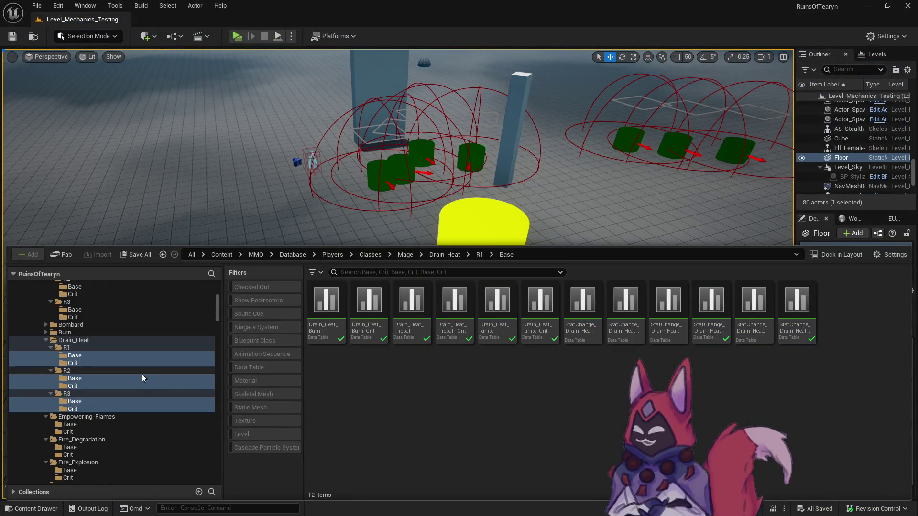
pyautogui.scroll(5, 141, 374)
pyautogui.click(120, 334)
pyautogui.scroll(-6, 121, 335)
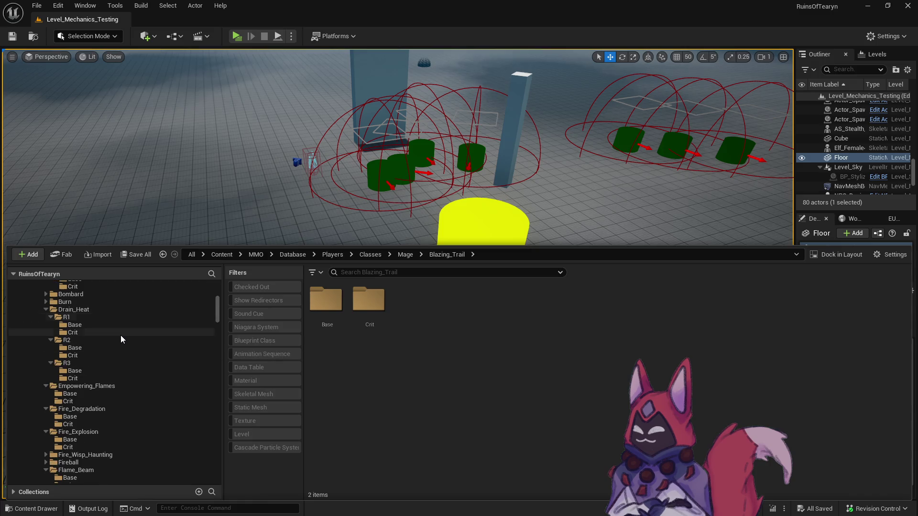
pyautogui.scroll(-4, 115, 395)
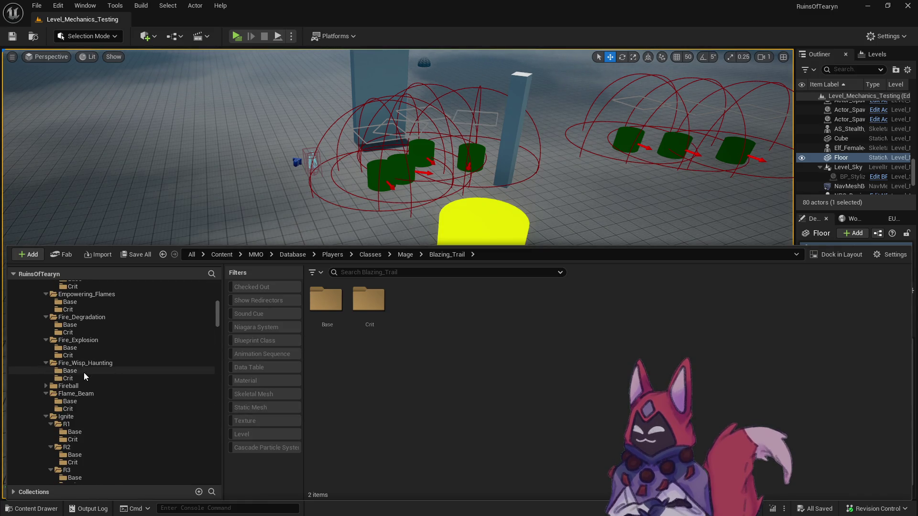
pyautogui.click(77, 364)
pyautogui.doubleClick(316, 345)
pyautogui.scroll(-20, 375, 335)
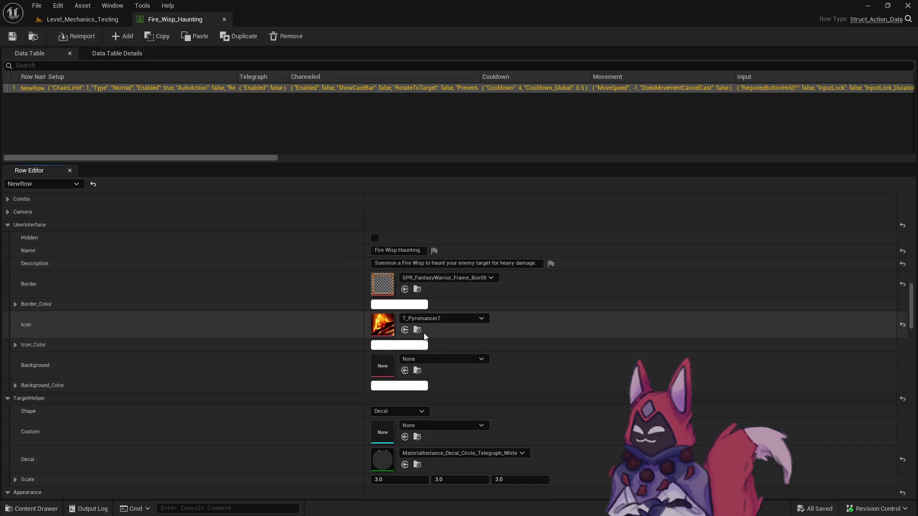
# Open the row's one-handed MagicCast start montage and dock it beside the data table
pyautogui.scroll(-10, 411, 344)
pyautogui.click(417, 340)
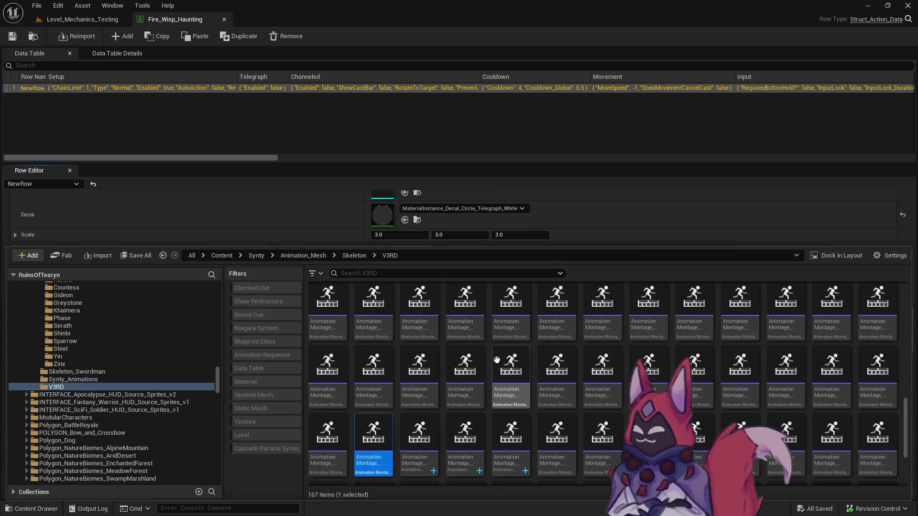
pyautogui.doubleClick(378, 435)
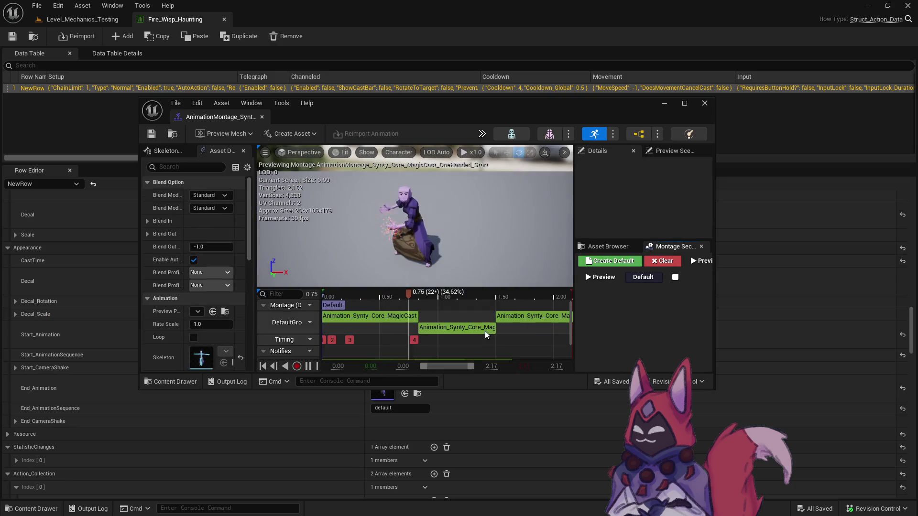
pyautogui.moveTo(225, 117)
pyautogui.mouseDown()
pyautogui.moveTo(268, 20)
pyautogui.moveTo(282, 19)
pyautogui.mouseUp()
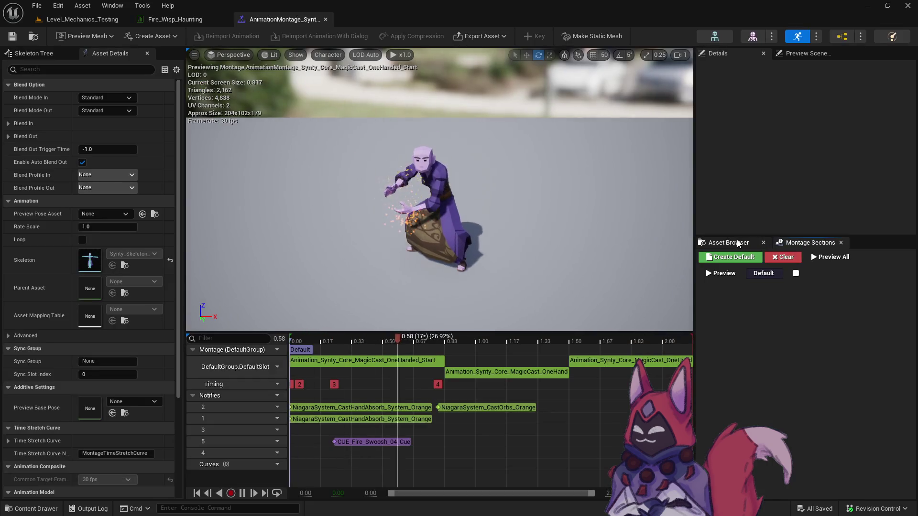
# Search the montage list by name in the asset browser, then dismiss the browser
pyautogui.click(782, 270)
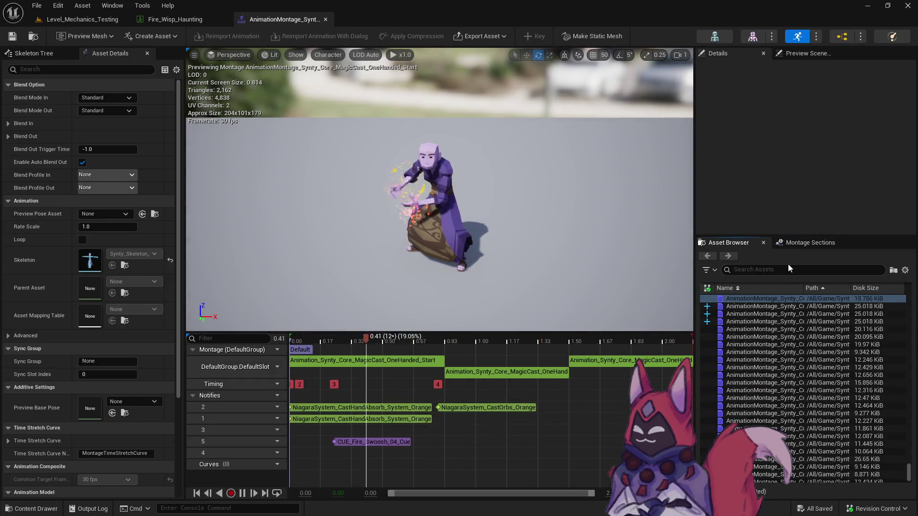
pyautogui.hotkey('ctrl', 'space')
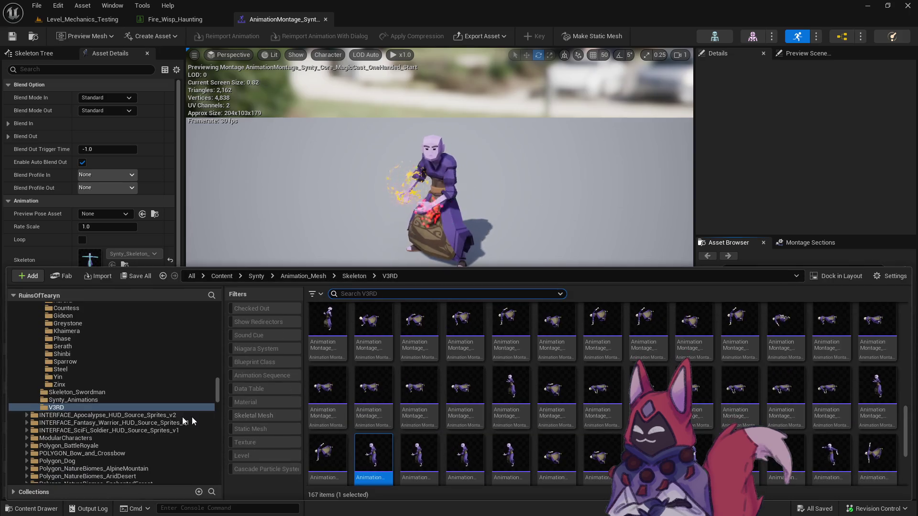
pyautogui.scroll(6, 96, 409)
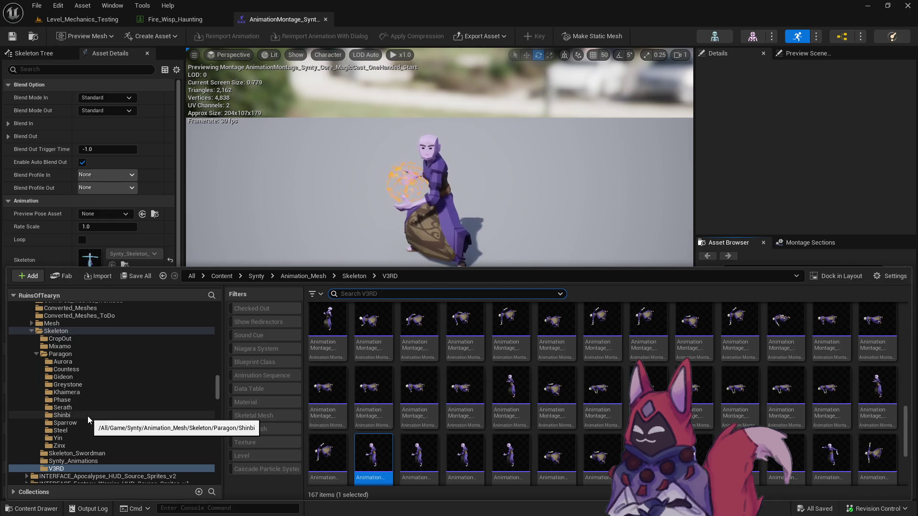
pyautogui.click(784, 219)
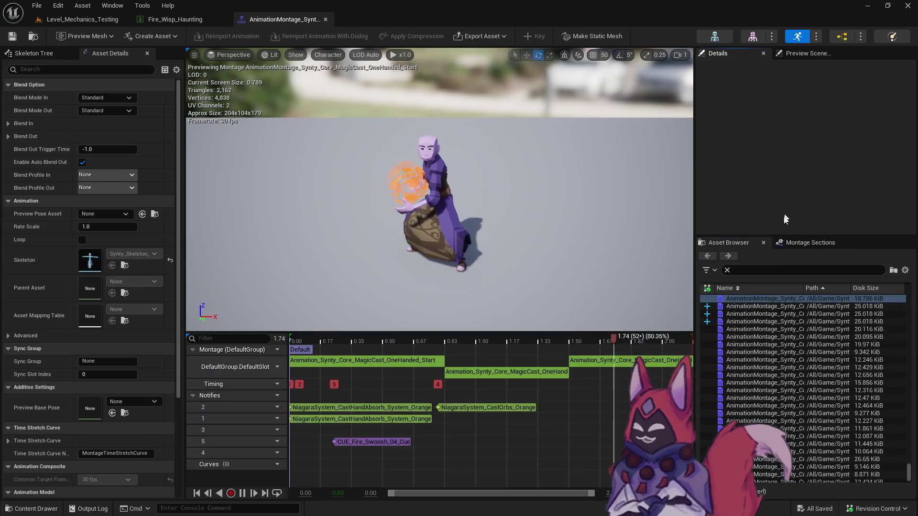
# Filter assets to 'sparro' and preview Sparrow_Q_Ability, SparrowPrimary_Fire_Med and SparrowCast animations
pyautogui.click(765, 269)
pyautogui.write('sparro')
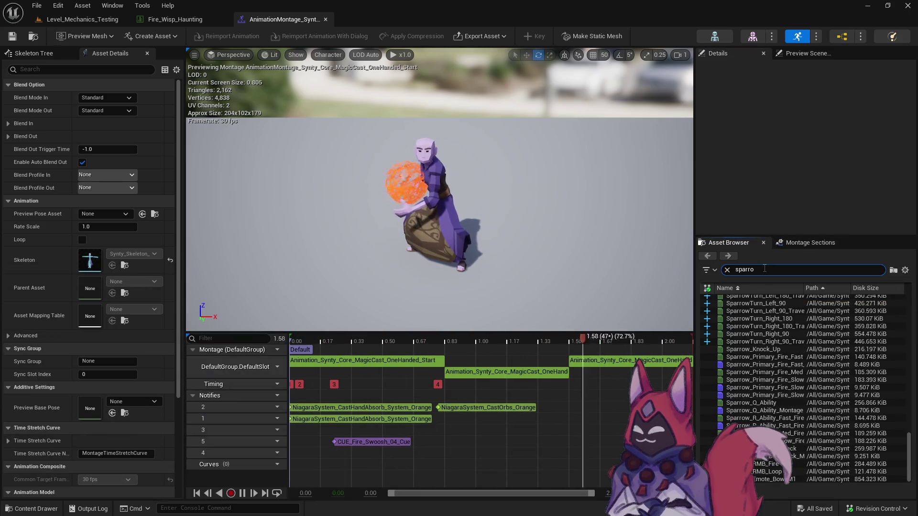
pyautogui.doubleClick(808, 404)
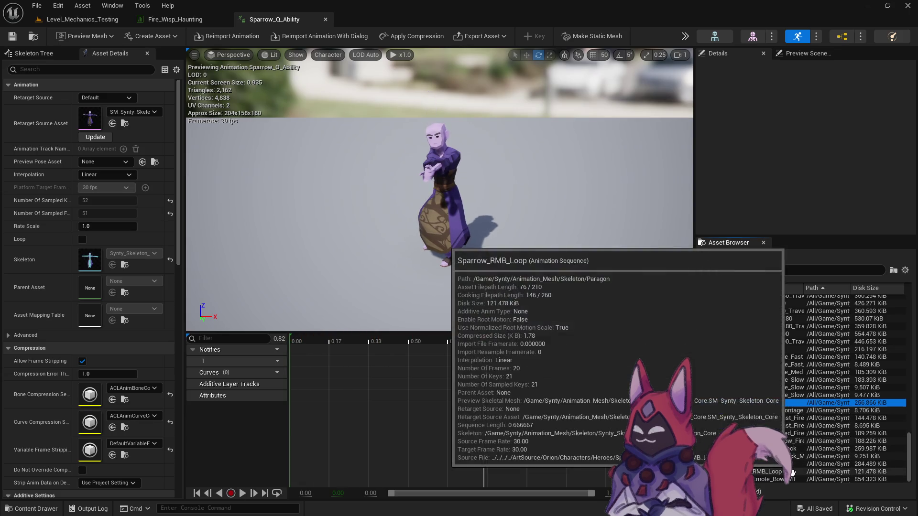
pyautogui.scroll(10, 793, 464)
pyautogui.scroll(4, 787, 450)
pyautogui.doubleClick(780, 426)
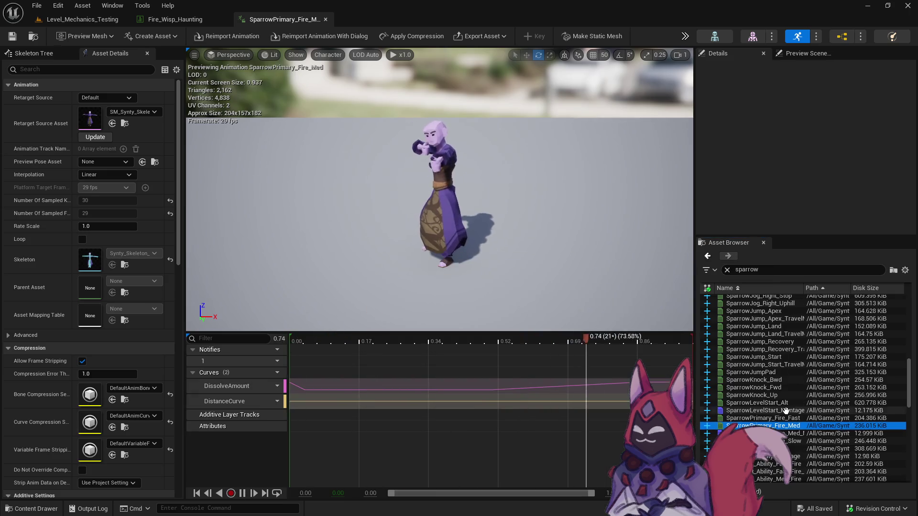
pyautogui.scroll(10, 782, 421)
pyautogui.scroll(3, 784, 373)
pyautogui.doubleClick(756, 306)
pyautogui.moveTo(783, 345)
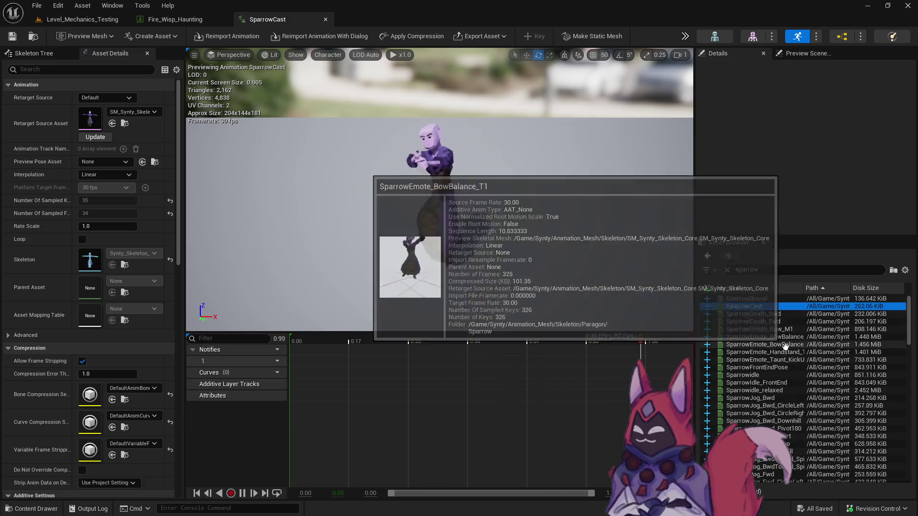
pyautogui.press('space')
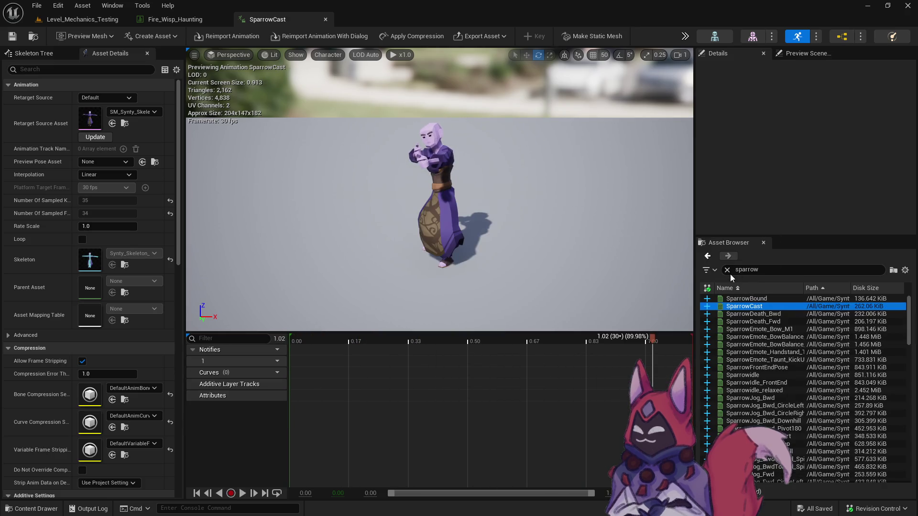
# Search 'shinbi', preview ShinbiRecall and the wolves attack cast, then close the animation tab
pyautogui.hotkey('ctrl', 'space')
pyautogui.hotkey('ctrl', 'space')
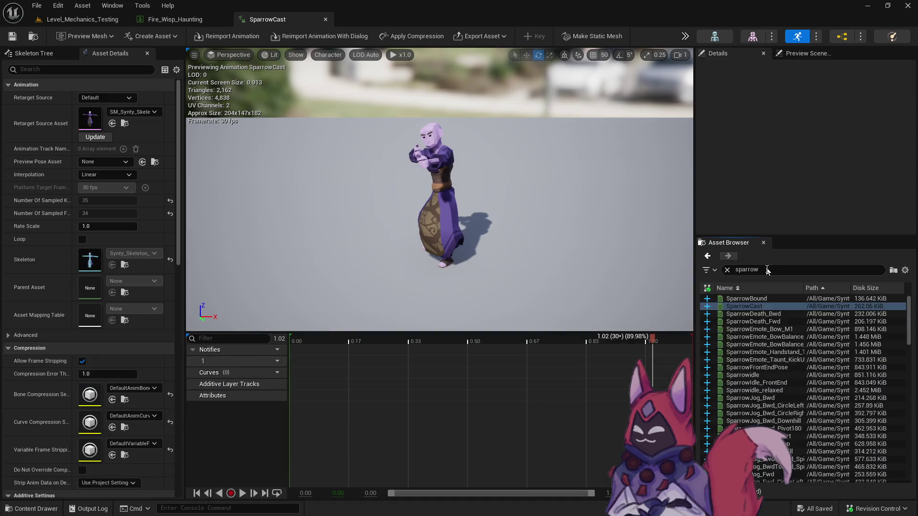
pyautogui.write('shinbi')
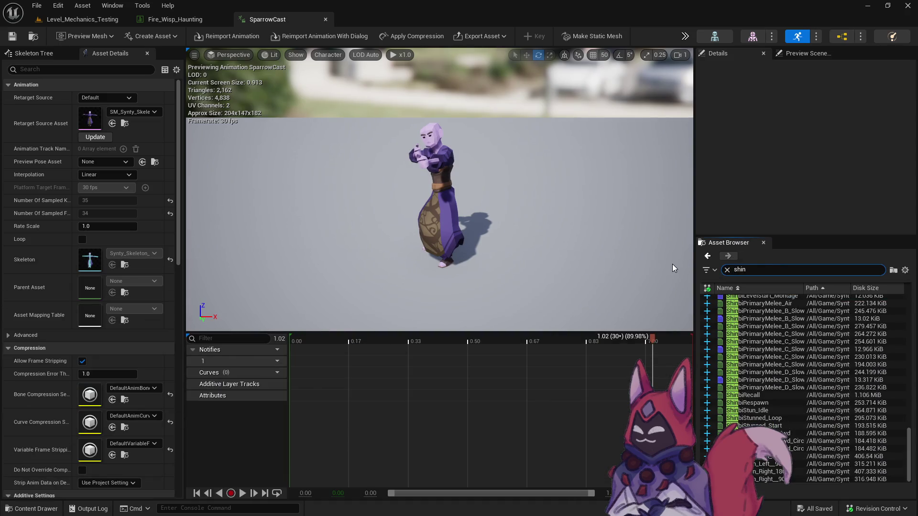
pyautogui.doubleClick(818, 395)
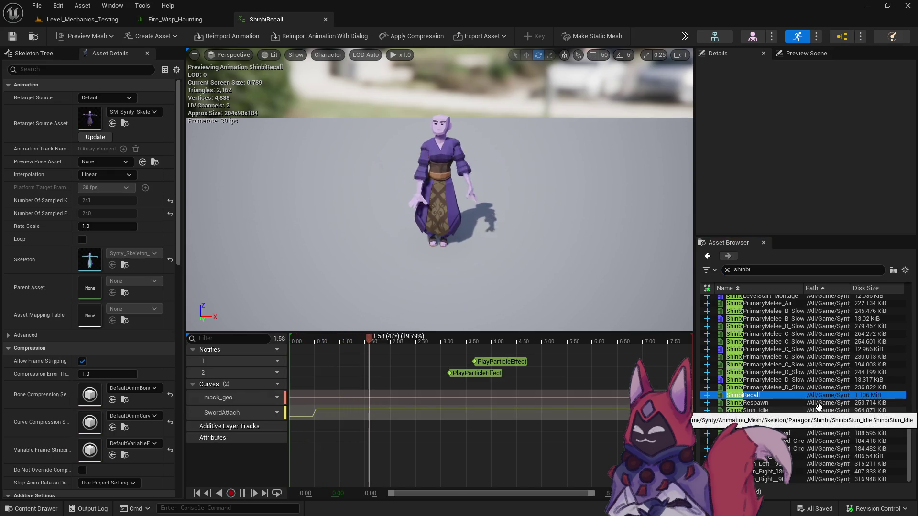
pyautogui.click(912, 300)
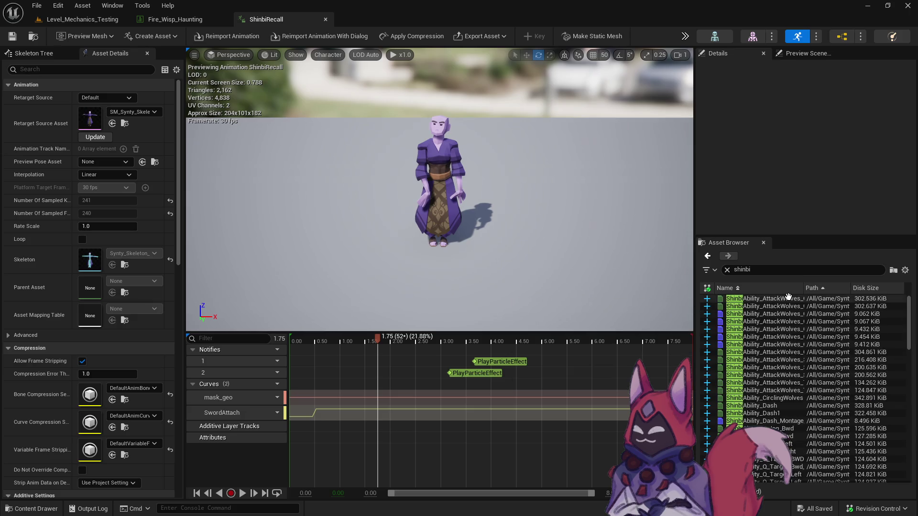
pyautogui.click(789, 299)
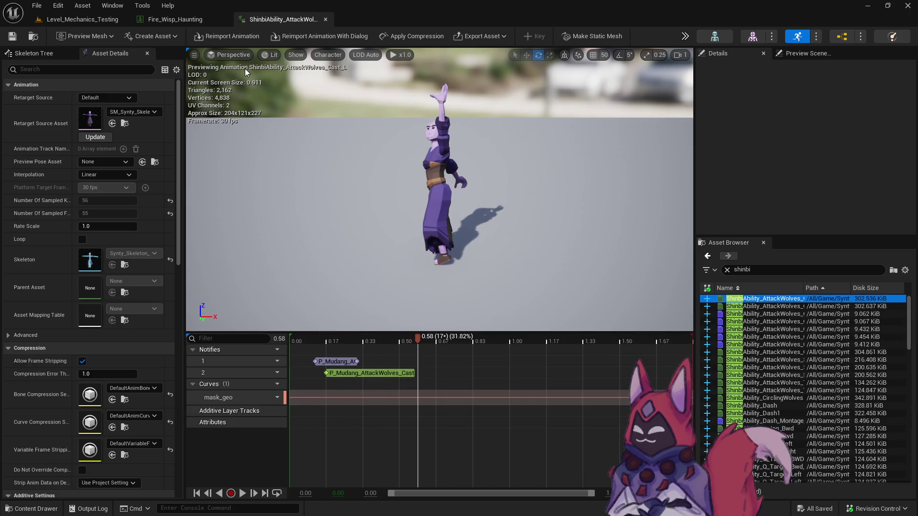
pyautogui.click(325, 19)
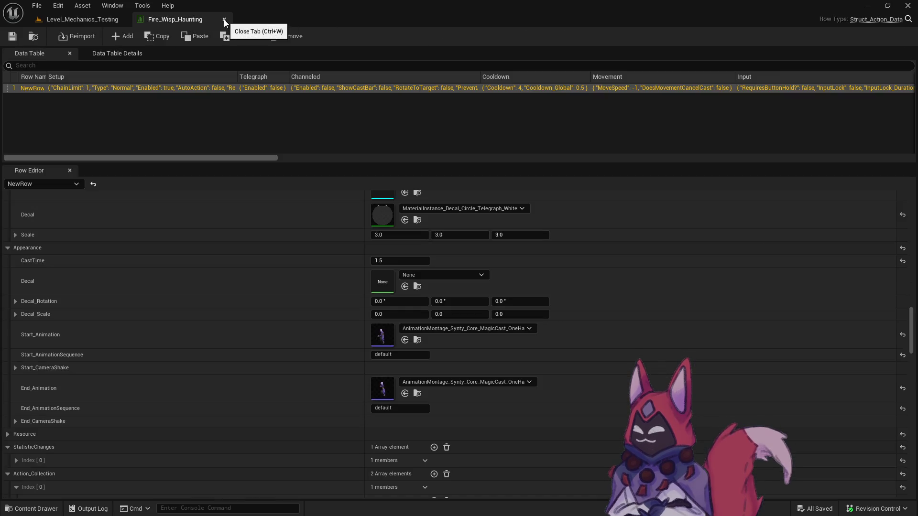
# Close the Fire_Wisp_Haunting table and open the data table in Mage/Magma_Orb/Base
pyautogui.click(224, 19)
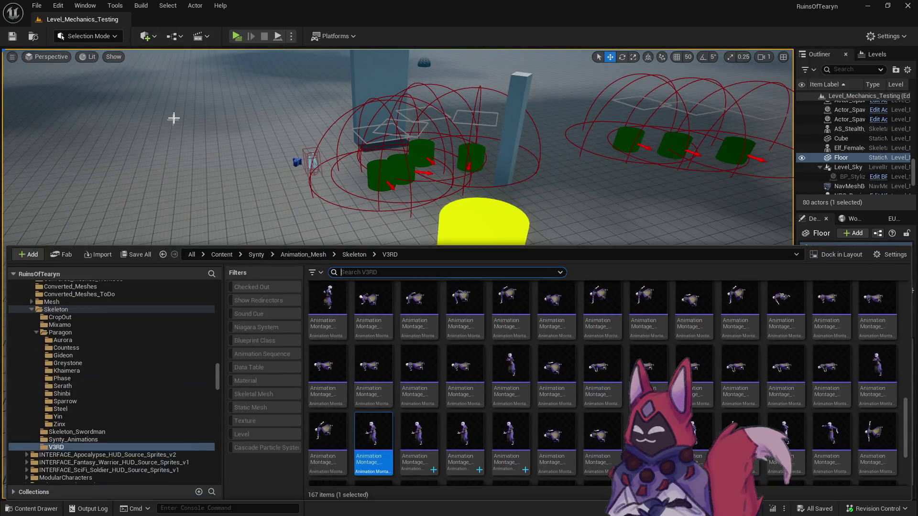
pyautogui.scroll(8, 136, 375)
pyautogui.scroll(10, 134, 374)
pyautogui.scroll(10, 133, 374)
pyautogui.scroll(2, 133, 374)
pyautogui.click(46, 394)
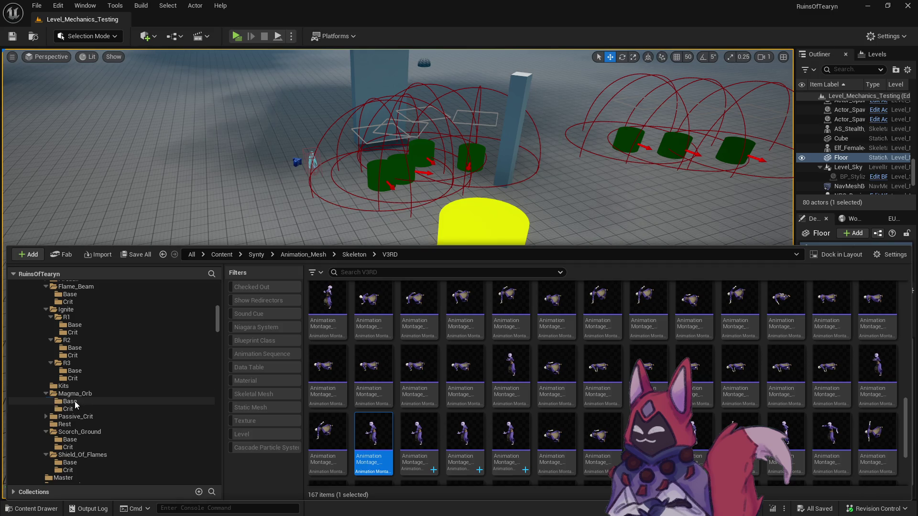
pyautogui.click(71, 402)
pyautogui.doubleClick(324, 299)
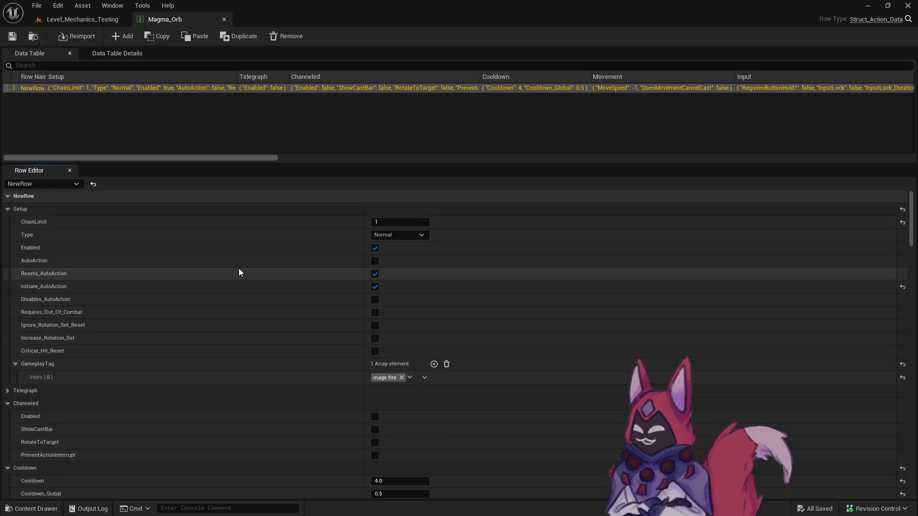
# Inspect Magma_Orb's Start_Animation montage, then close it and return to the level viewport
pyautogui.scroll(-15, 239, 272)
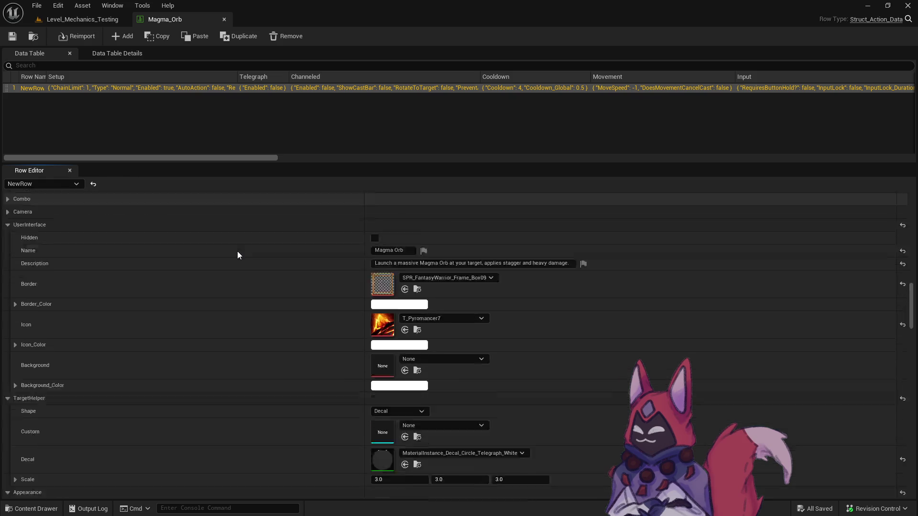
pyautogui.scroll(-10, 237, 251)
pyautogui.click(419, 340)
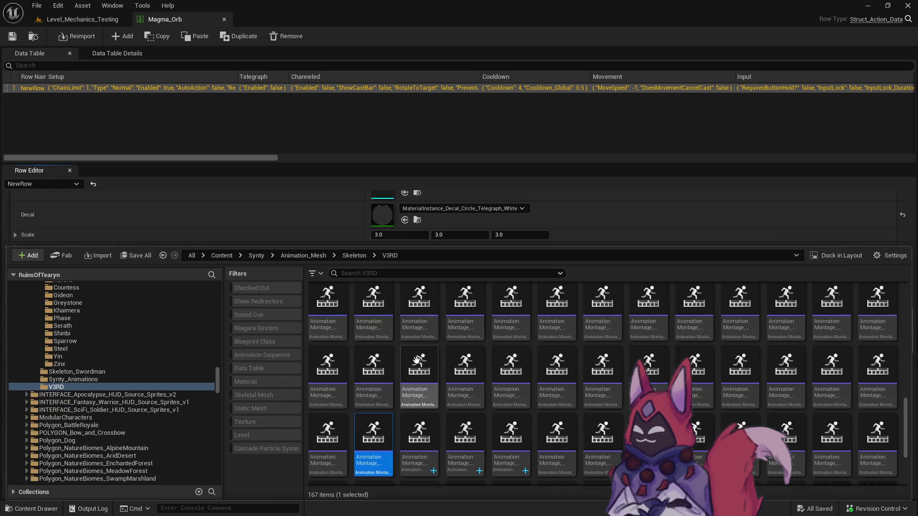
pyautogui.doubleClick(374, 433)
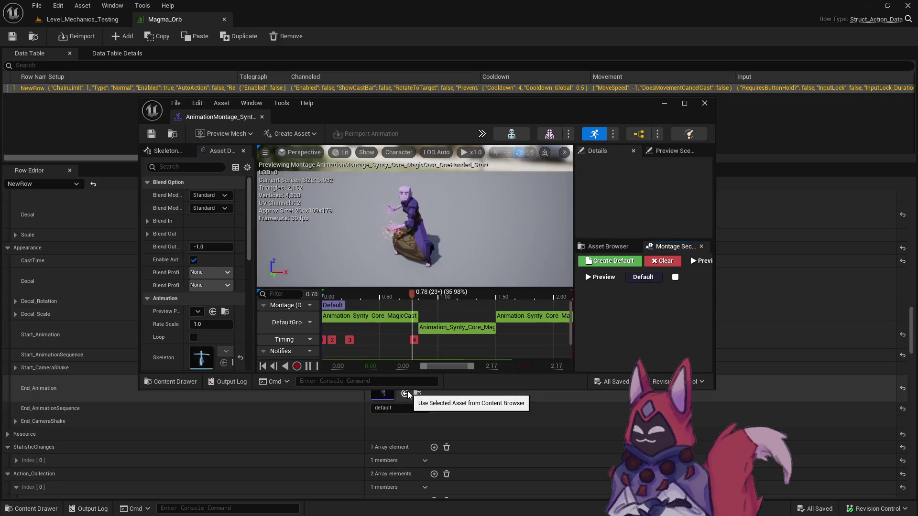
pyautogui.click(705, 103)
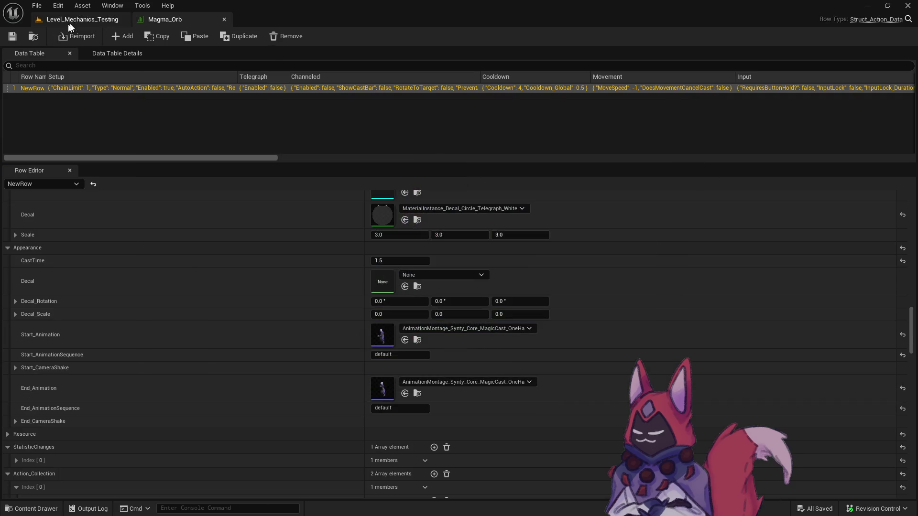
pyautogui.click(82, 19)
# Launch a game preview and run toward the training dummies, tabbing to the next target
pyautogui.click(237, 37)
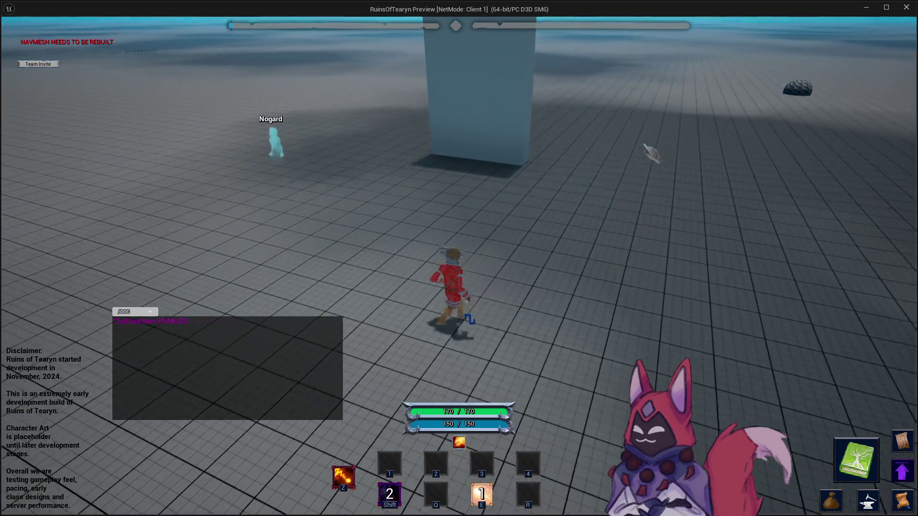
pyautogui.press('w')
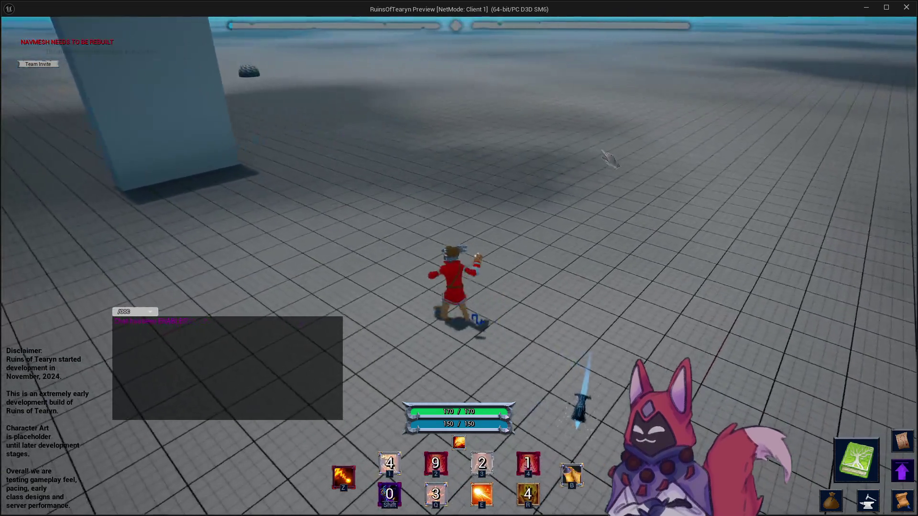
pyautogui.press('w')
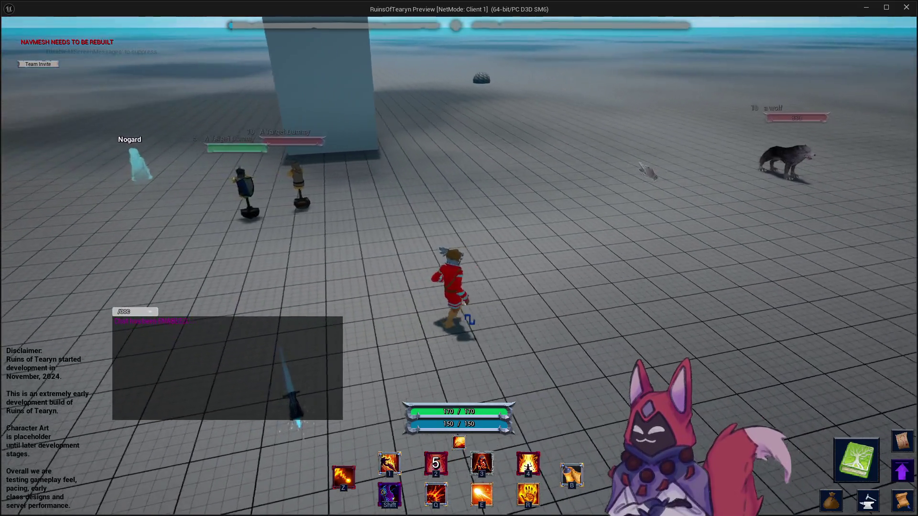
pyautogui.press('Tab')
pyautogui.press('Tab')
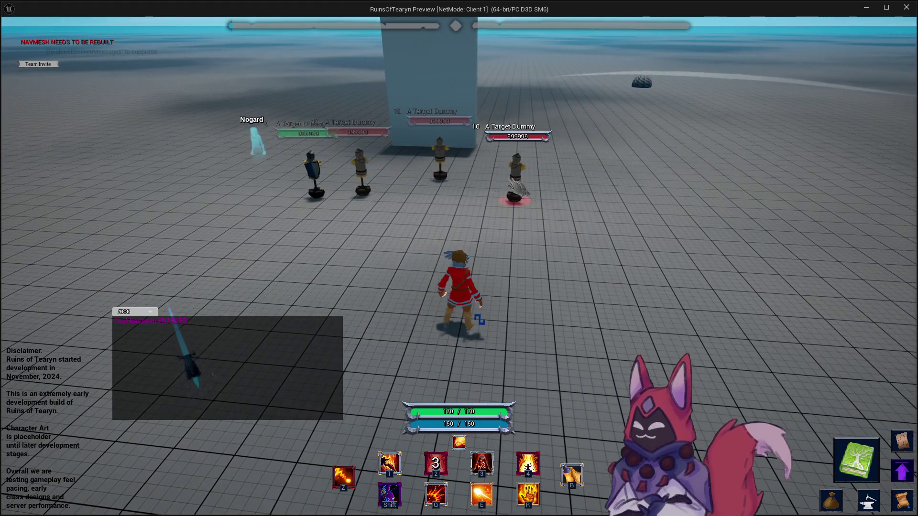
pyautogui.press('a')
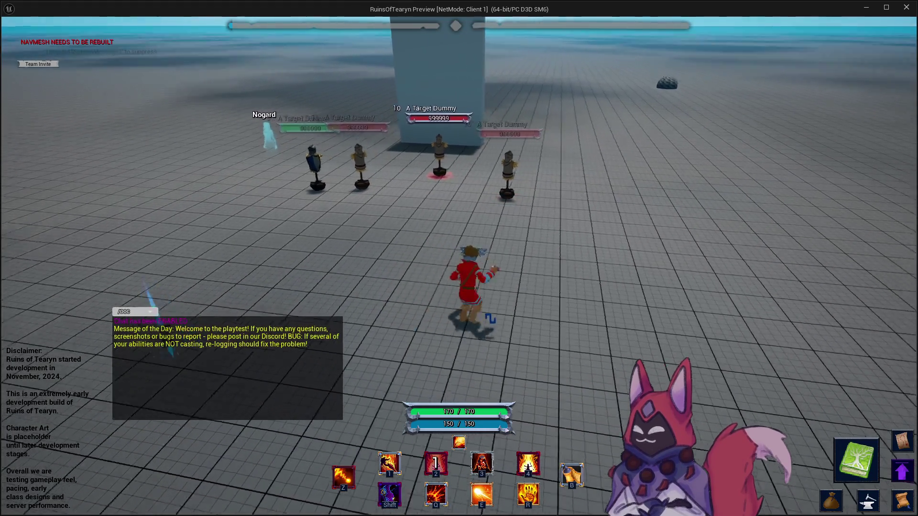
pyautogui.press('d')
pyautogui.press('w')
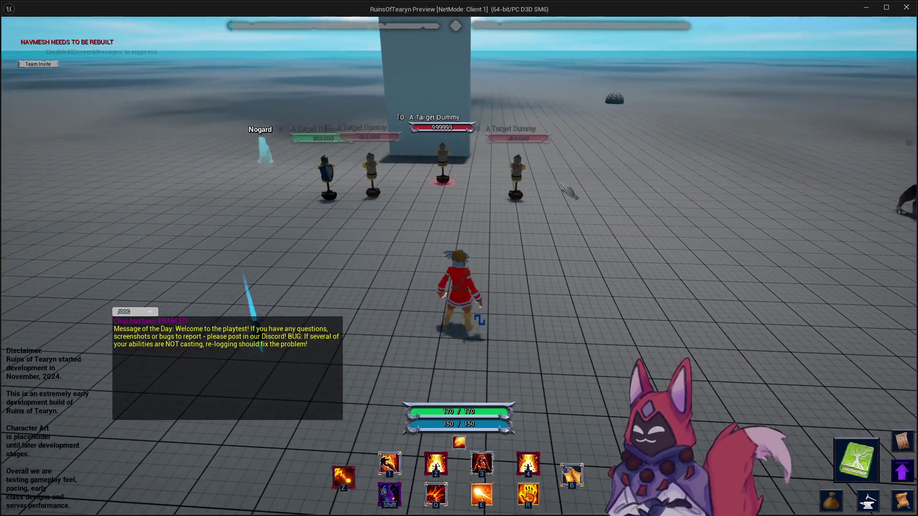
pyautogui.press('a')
# Cast the Shift buff twice and fire the Z ability at a new target dummy
pyautogui.press('shift')
pyautogui.press('d')
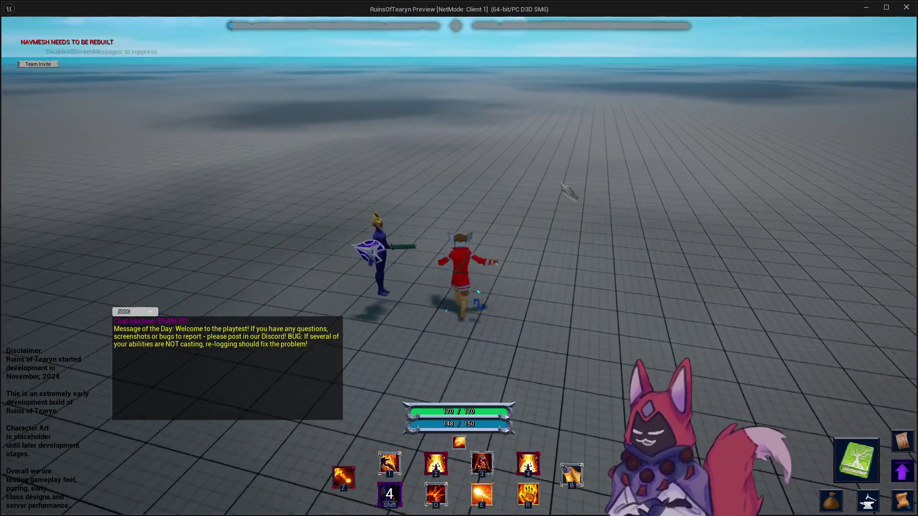
pyautogui.press('w')
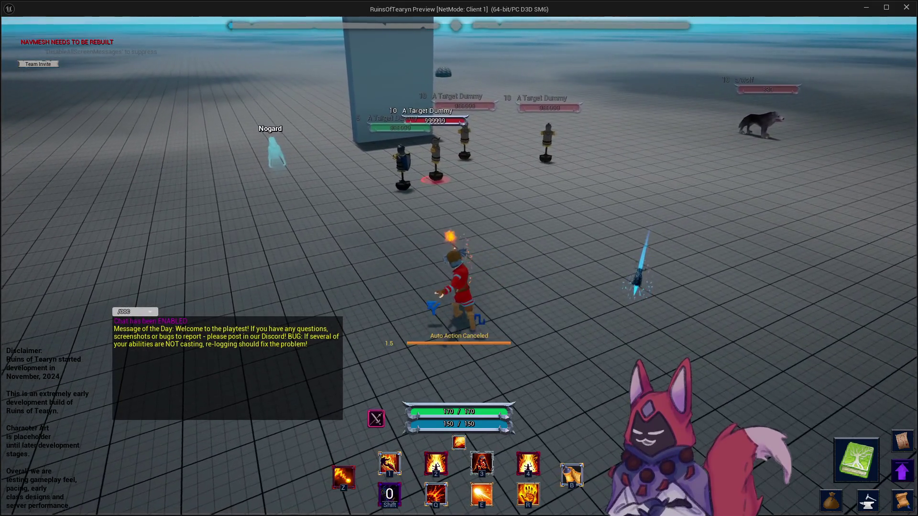
pyautogui.press('d')
pyautogui.press('d')
pyautogui.press('shift')
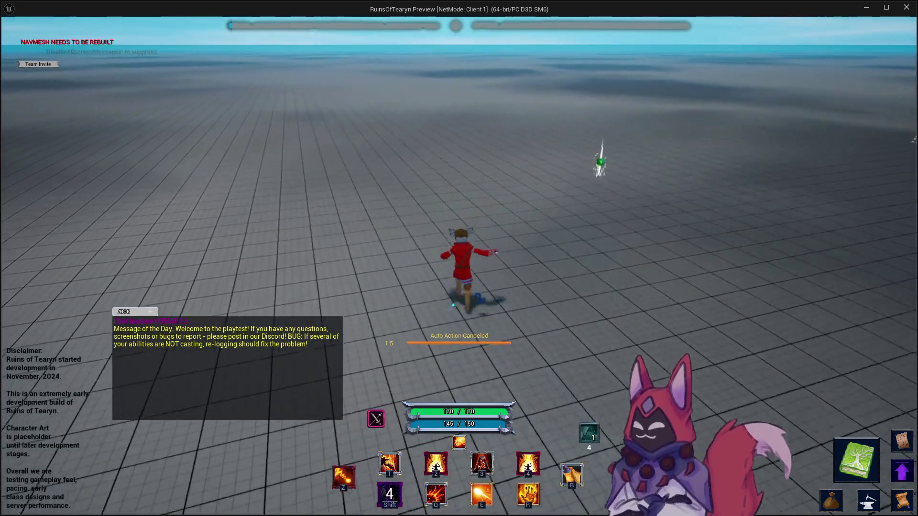
pyautogui.press('a')
pyautogui.press('a')
pyautogui.press('z')
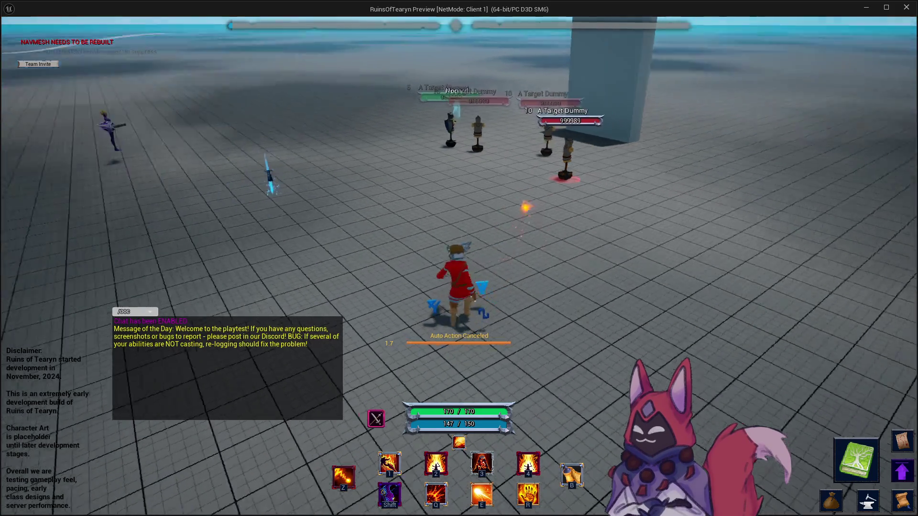
pyautogui.moveTo(655, 197); pyautogui.dragTo(464, 197)
# Cast the buff, then Bombard ranks 1 and 2 alongside the two-second-cooldown Q ability
pyautogui.press('shift')
pyautogui.moveTo(592, 195)
pyautogui.mouseDown()
pyautogui.moveTo(430, 195)
pyautogui.moveTo(583, 203)
pyautogui.mouseUp()
pyautogui.press('z')
pyautogui.press('1')
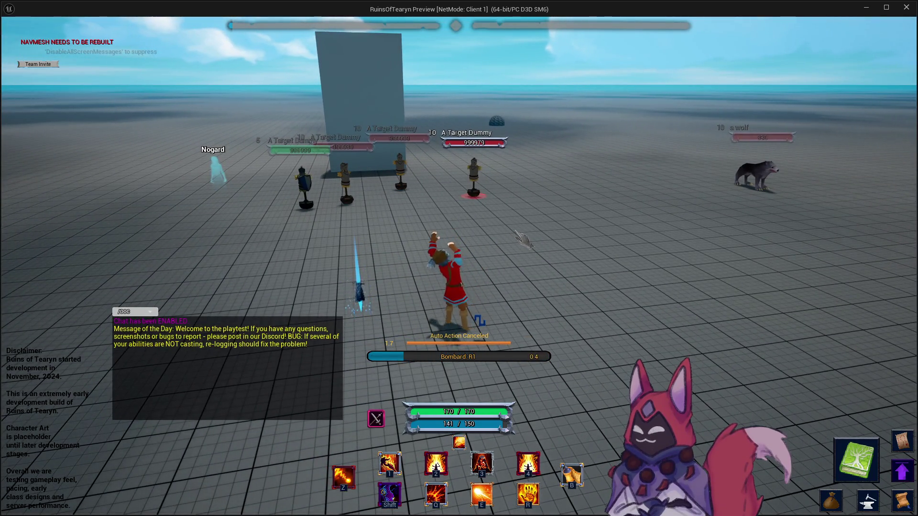
pyautogui.moveTo(525, 241)
pyautogui.mouseDown()
pyautogui.moveTo(536, 241)
pyautogui.moveTo(454, 241)
pyautogui.moveTo(492, 240)
pyautogui.moveTo(508, 229)
pyautogui.moveTo(449, 230)
pyautogui.moveTo(469, 230)
pyautogui.mouseUp()
pyautogui.press('q')
pyautogui.press('1')
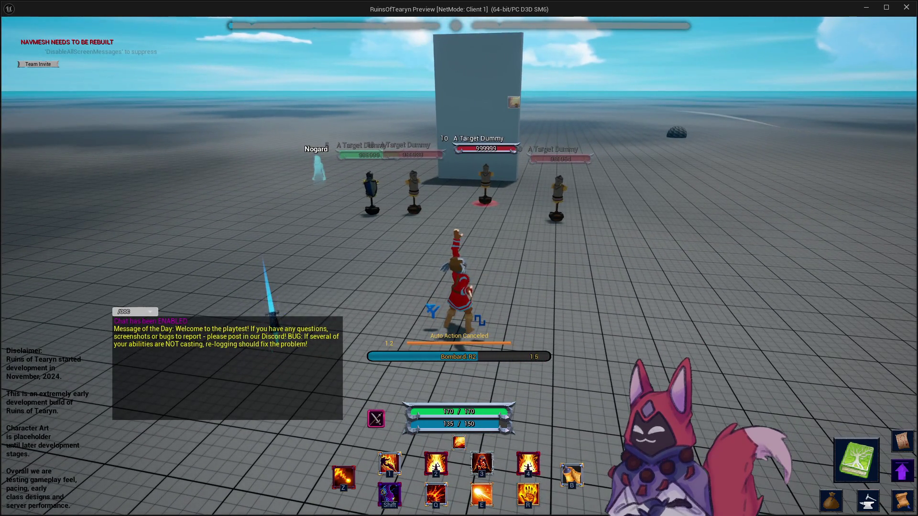
pyautogui.moveTo(468, 229); pyautogui.dragTo(499, 213)
pyautogui.press('q')
pyautogui.moveTo(574, 235)
pyautogui.mouseDown()
pyautogui.moveTo(603, 235)
pyautogui.moveTo(589, 232)
pyautogui.mouseUp()
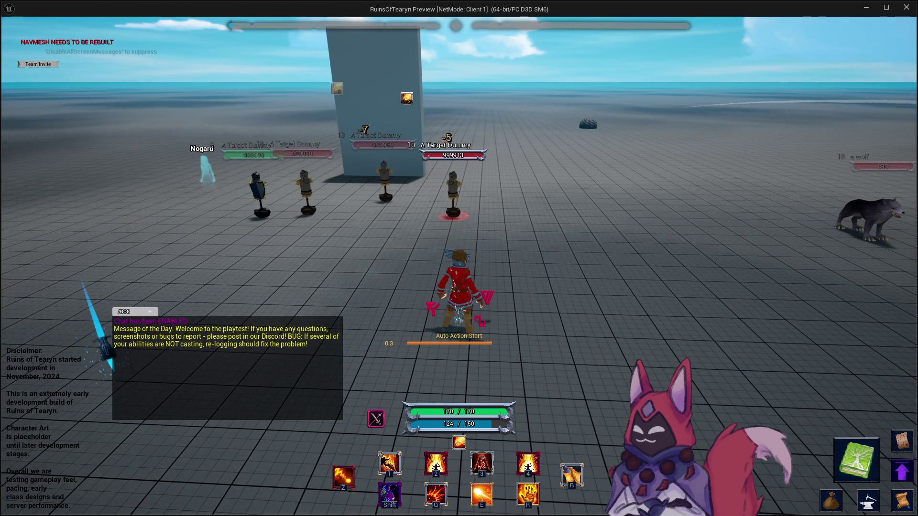
pyautogui.moveTo(686, 245)
pyautogui.mouseDown()
pyautogui.moveTo(656, 242)
pyautogui.moveTo(687, 245)
pyautogui.mouseUp()
# Run closer and recast Bombard between Q fireballs to watch its cooldown
pyautogui.press('q')
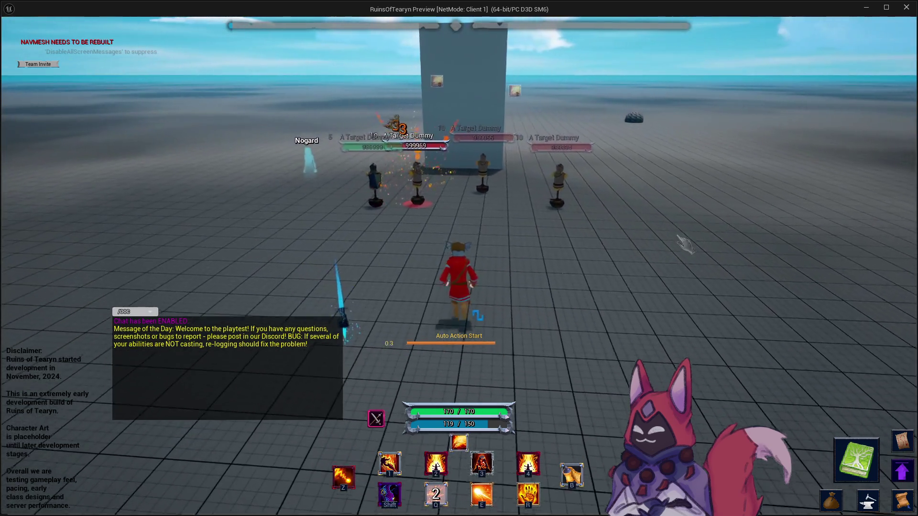
pyautogui.press('w')
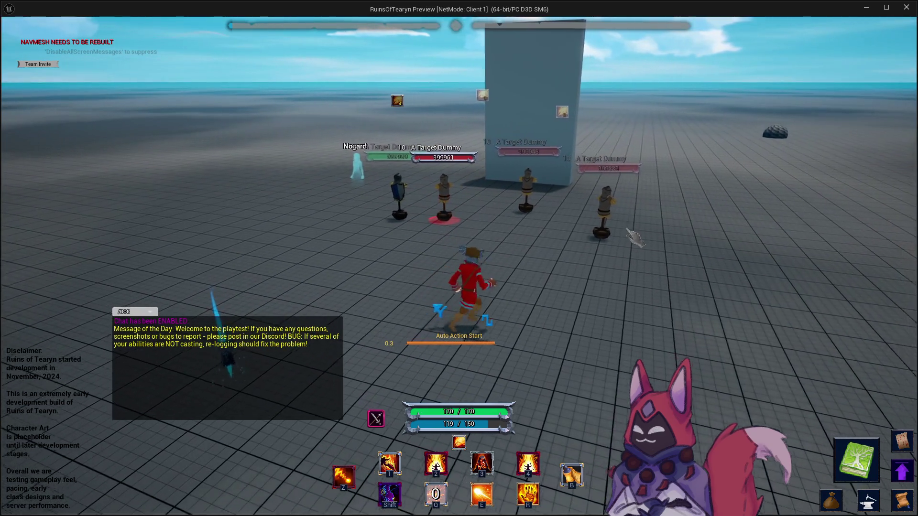
pyautogui.press('r')
pyautogui.moveTo(635, 236); pyautogui.dragTo(601, 232)
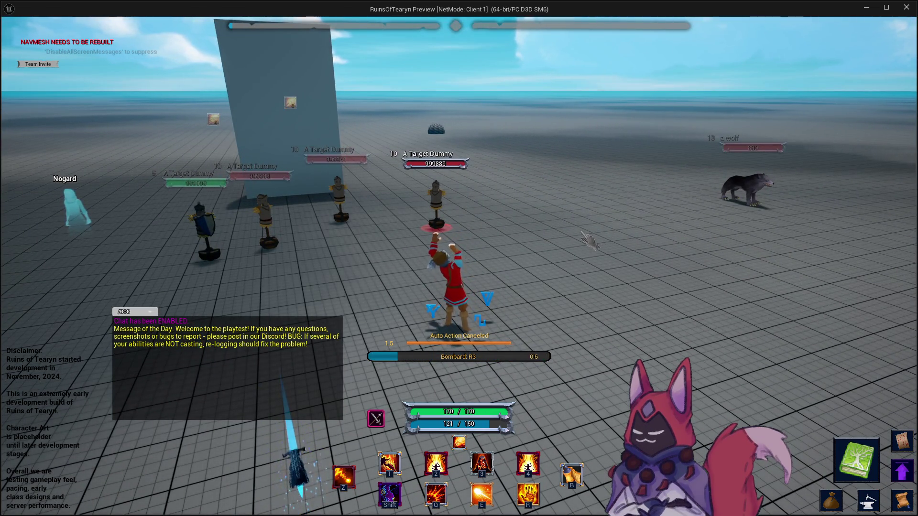
pyautogui.press('q')
pyautogui.moveTo(589, 240)
pyautogui.mouseDown()
pyautogui.moveTo(604, 241)
pyautogui.moveTo(478, 241)
pyautogui.moveTo(526, 241)
pyautogui.mouseUp()
pyautogui.press('z')
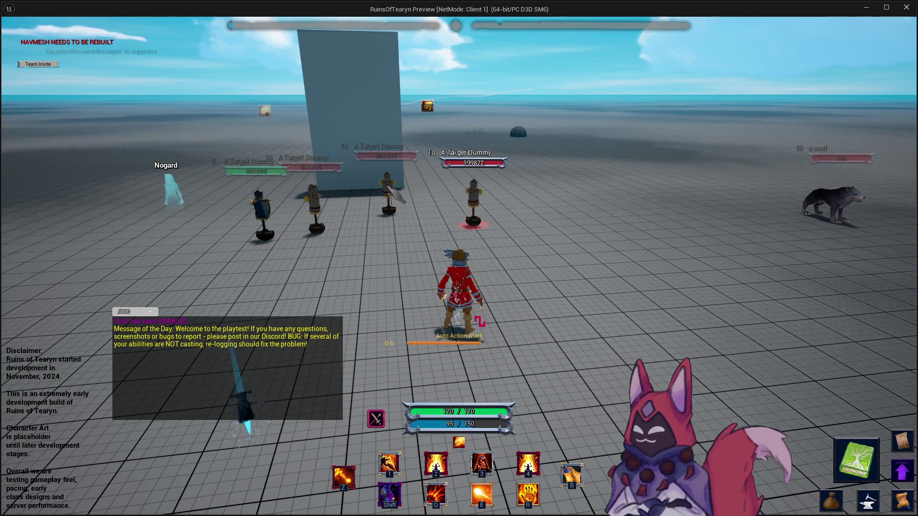
pyautogui.press('e')
pyautogui.moveTo(395, 196); pyautogui.dragTo(306, 198)
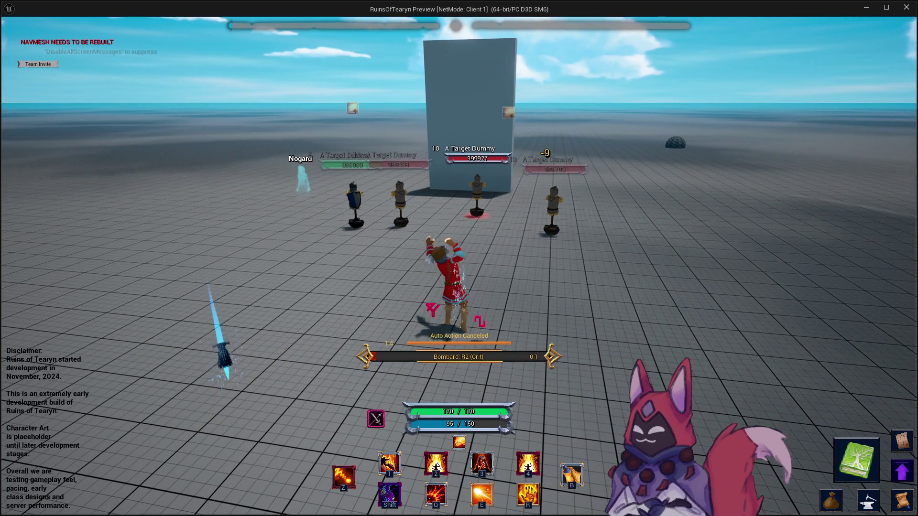
pyautogui.press('q')
pyautogui.moveTo(474, 211); pyautogui.dragTo(518, 210)
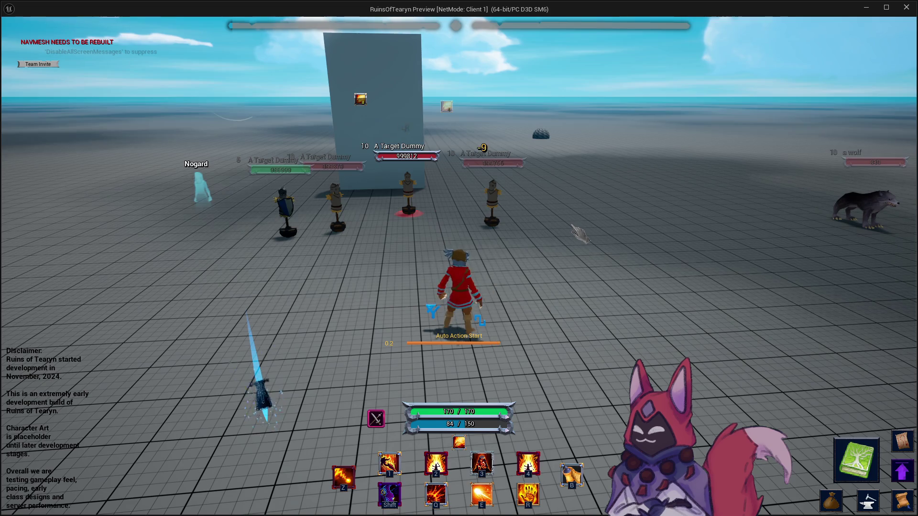
# Cast Bombard, target the right-hand dummy, and hit it with Fireball
pyautogui.press('r')
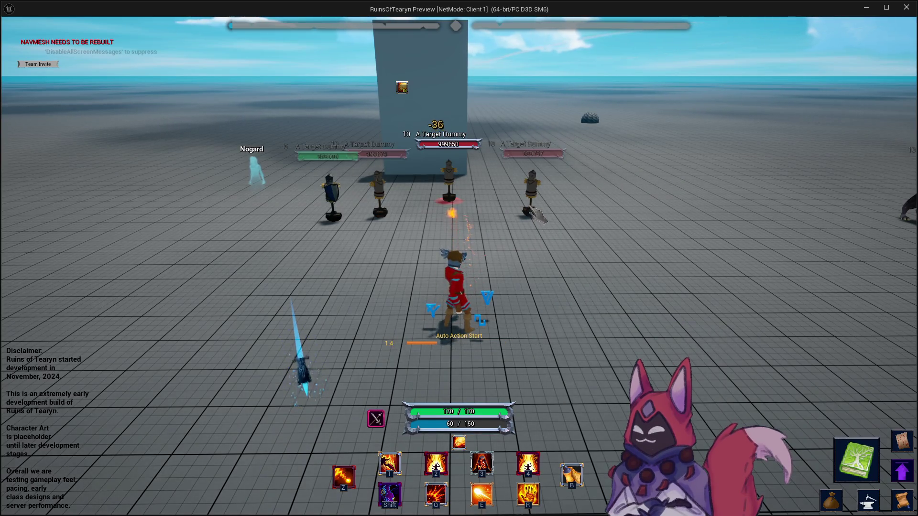
pyautogui.click(540, 212)
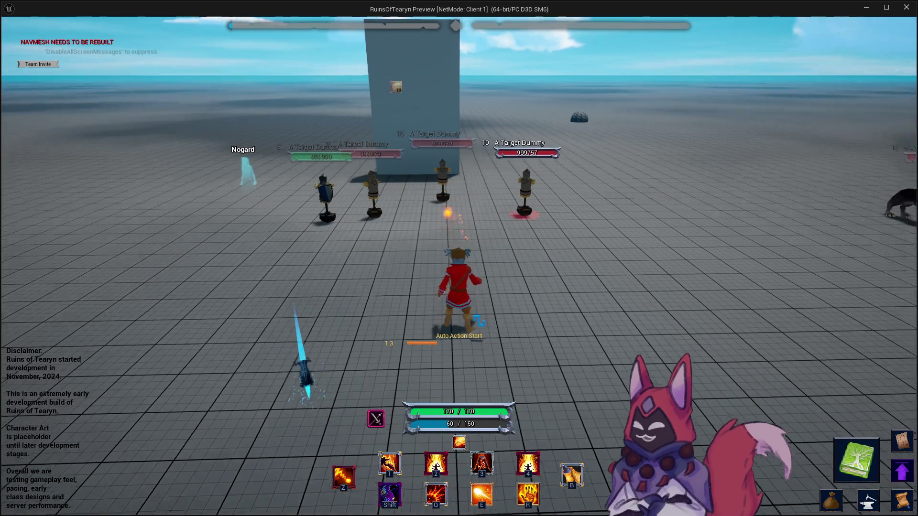
pyautogui.press('e')
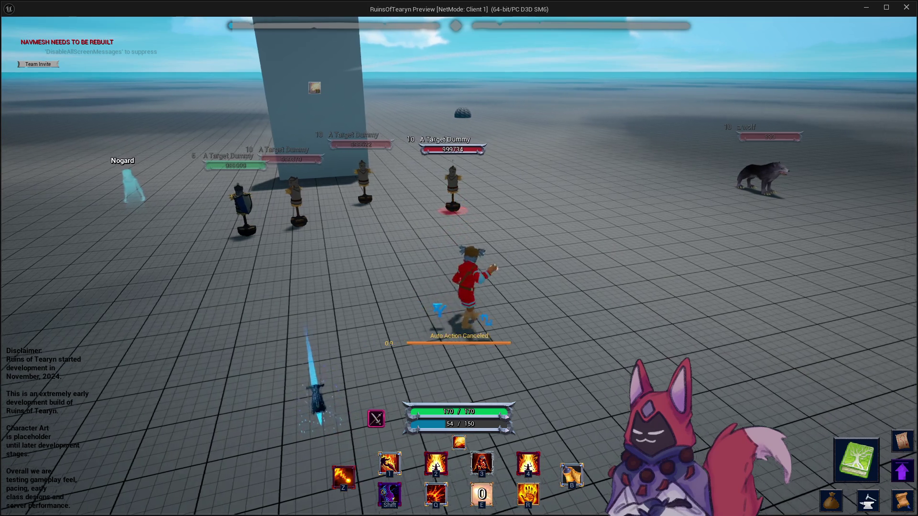
# Cast Fireball repeatedly at the dummies, including the centre dummy, then close the game preview
pyautogui.press('e')
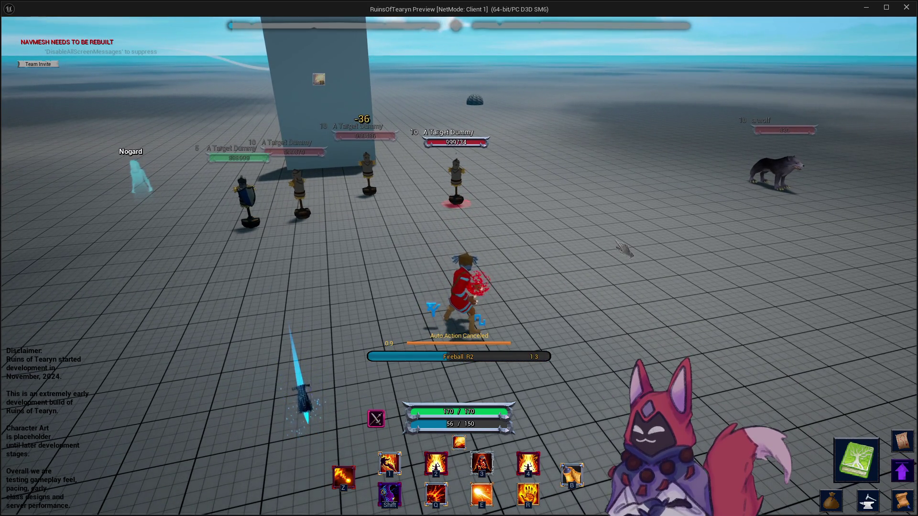
pyautogui.press('e')
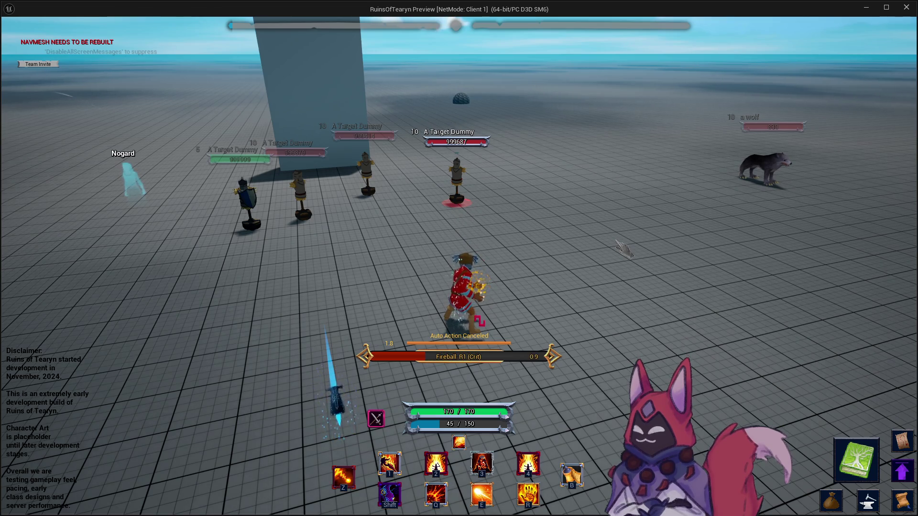
pyautogui.press('e')
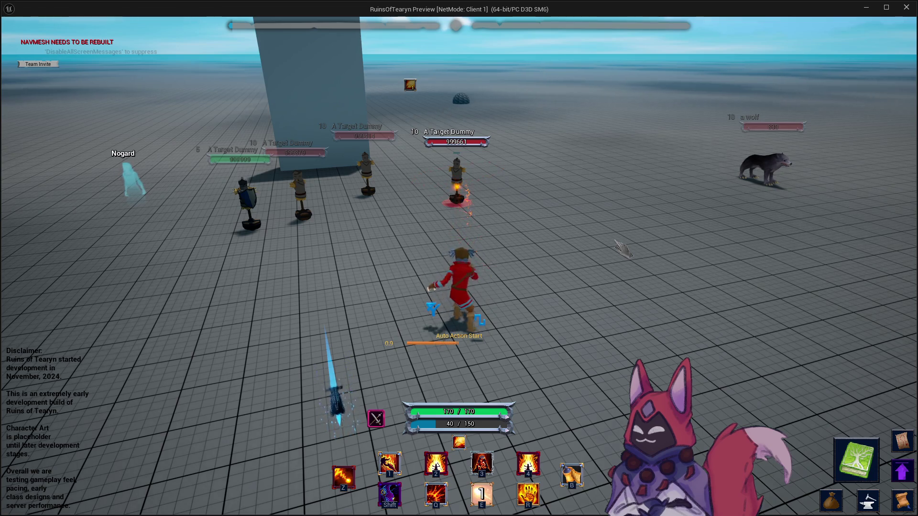
pyautogui.press('e')
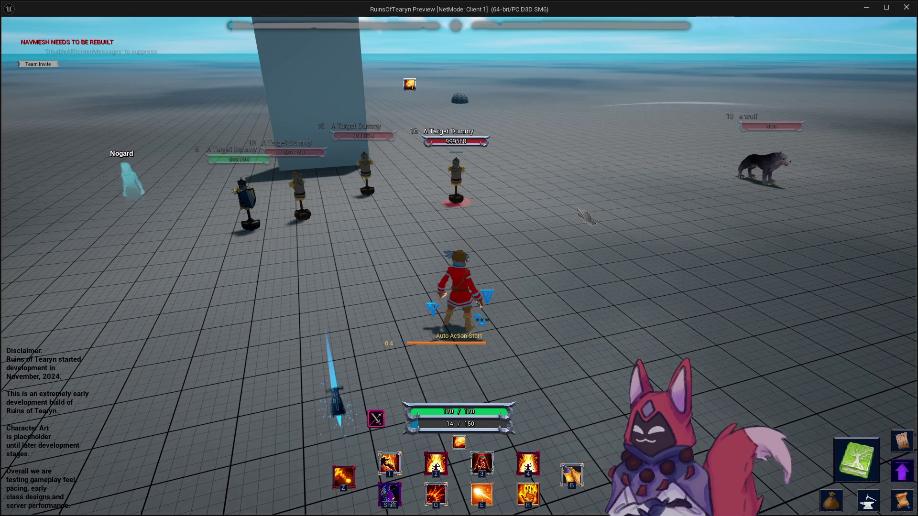
pyautogui.press('Tab')
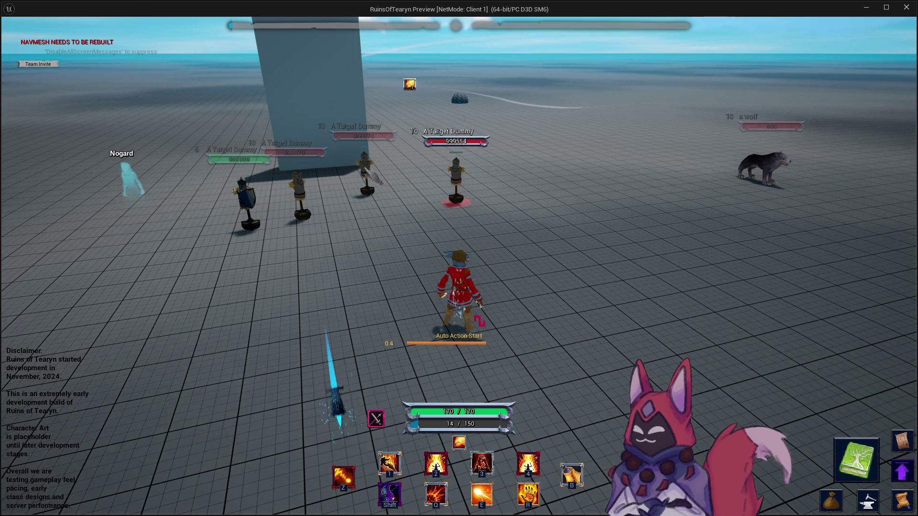
pyautogui.press('e')
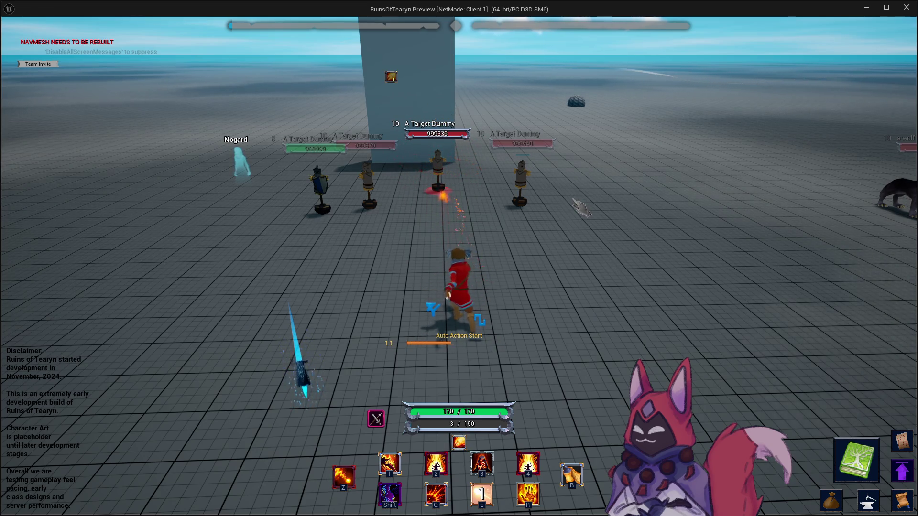
pyautogui.click(914, 6)
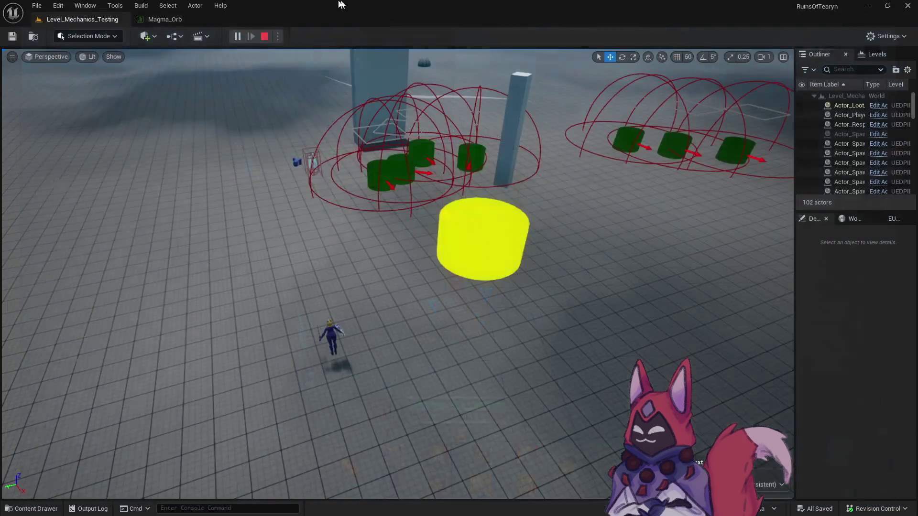
# Start a new play session, run up to the target dummies and cast Fireball at one
pyautogui.click(237, 37)
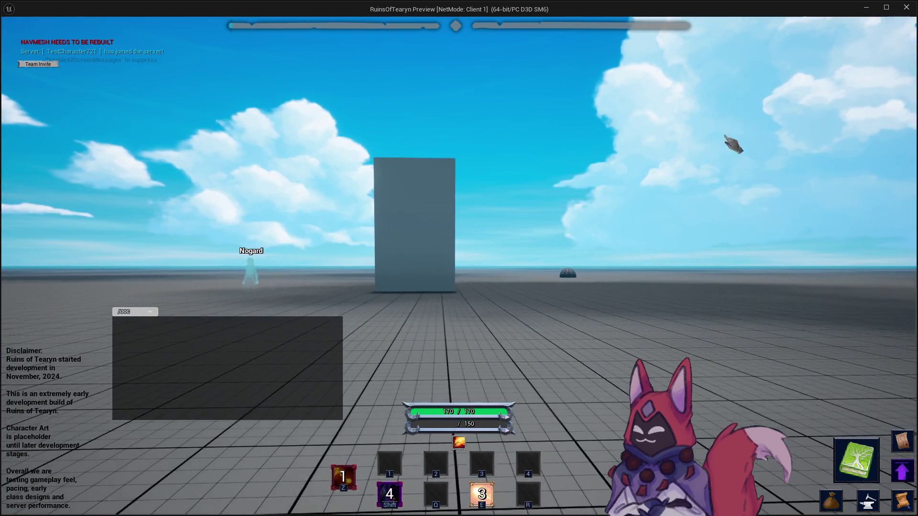
pyautogui.press('shift')
pyautogui.press('a')
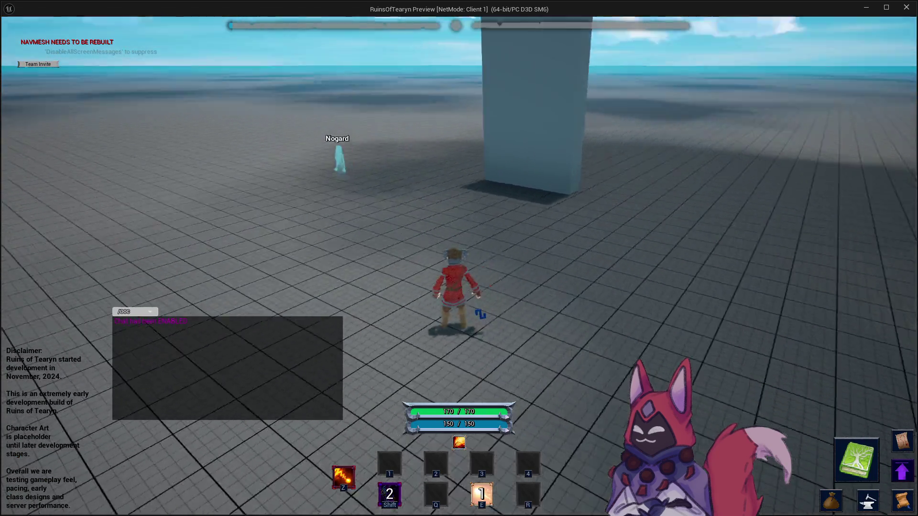
pyautogui.press('d')
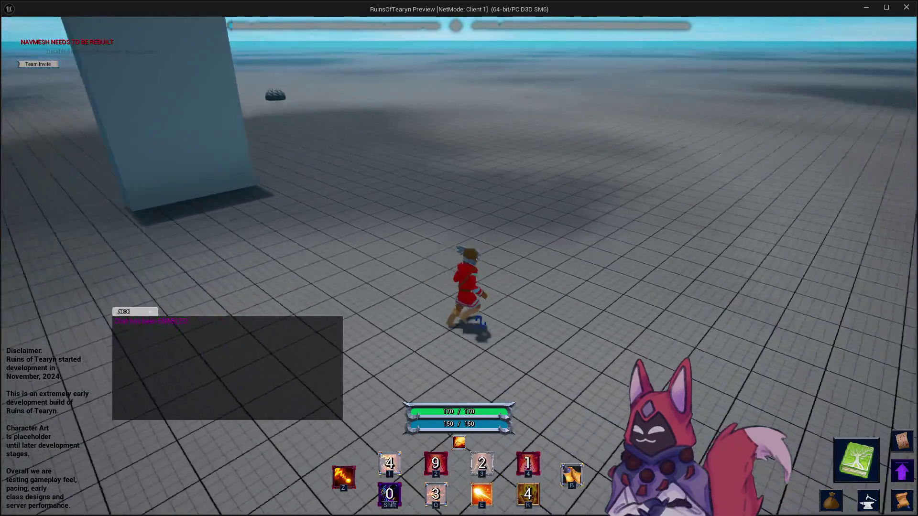
pyautogui.press('w')
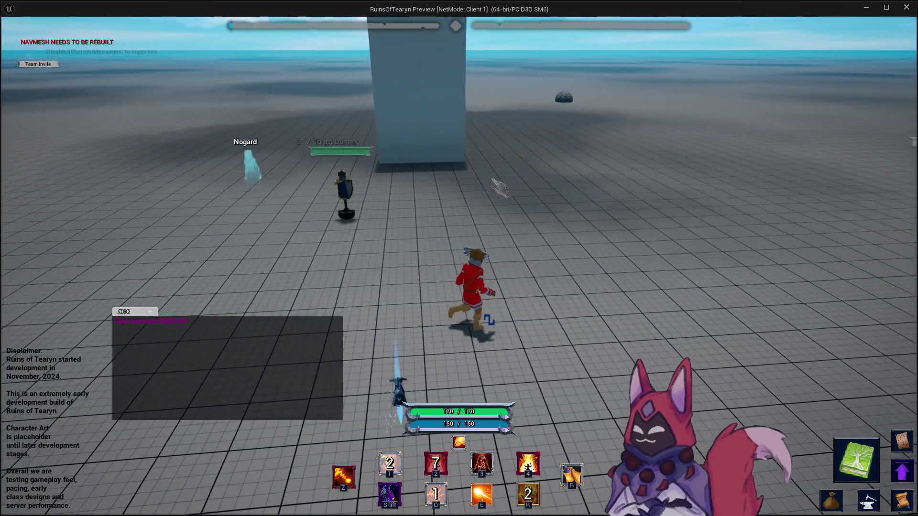
pyautogui.press('d')
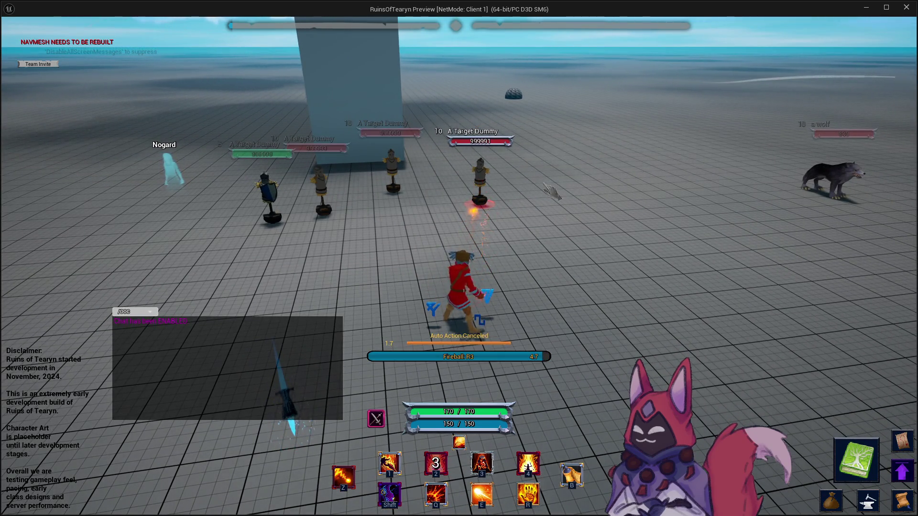
pyautogui.press('e')
pyautogui.press('d')
pyautogui.press('a')
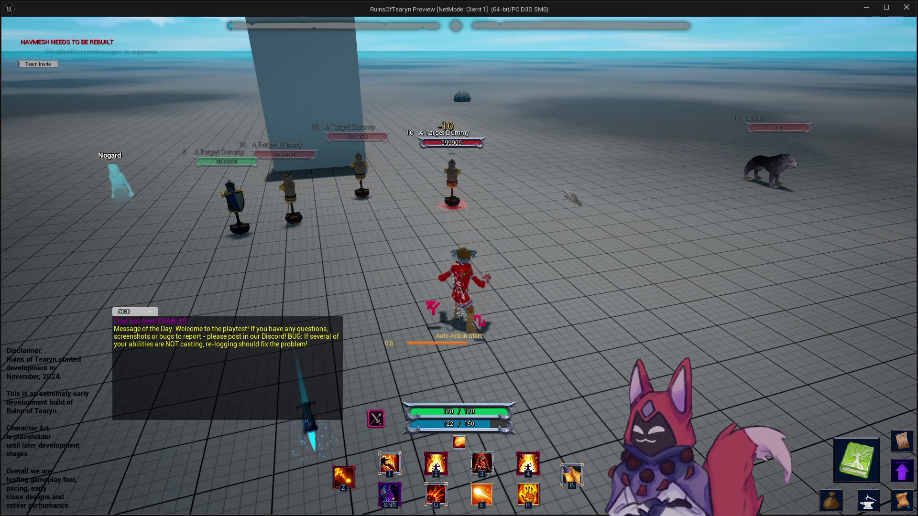
pyautogui.press('e')
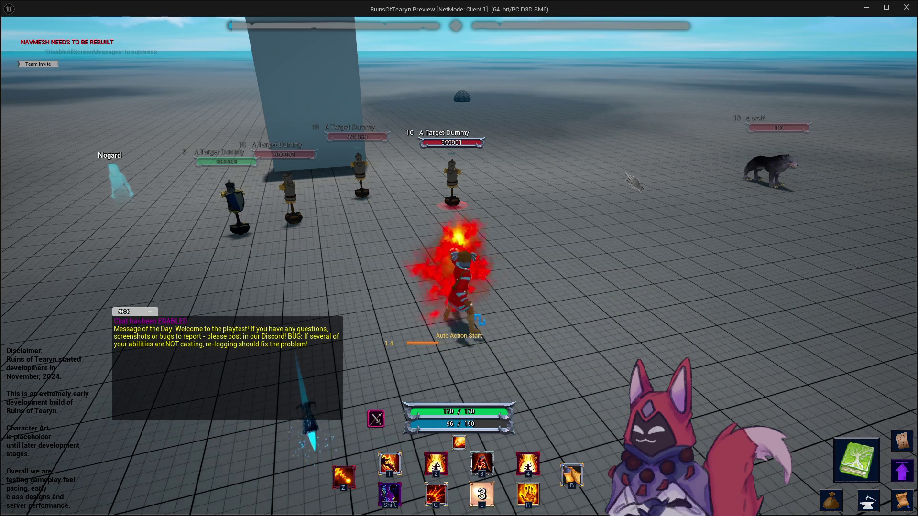
# Cast Bombard on the targeted dummy and Ignite on a second, then set another dummy on fire
pyautogui.moveTo(634, 182)
pyautogui.mouseDown()
pyautogui.moveTo(306, 182)
pyautogui.moveTo(526, 287)
pyautogui.moveTo(561, 339)
pyautogui.mouseUp()
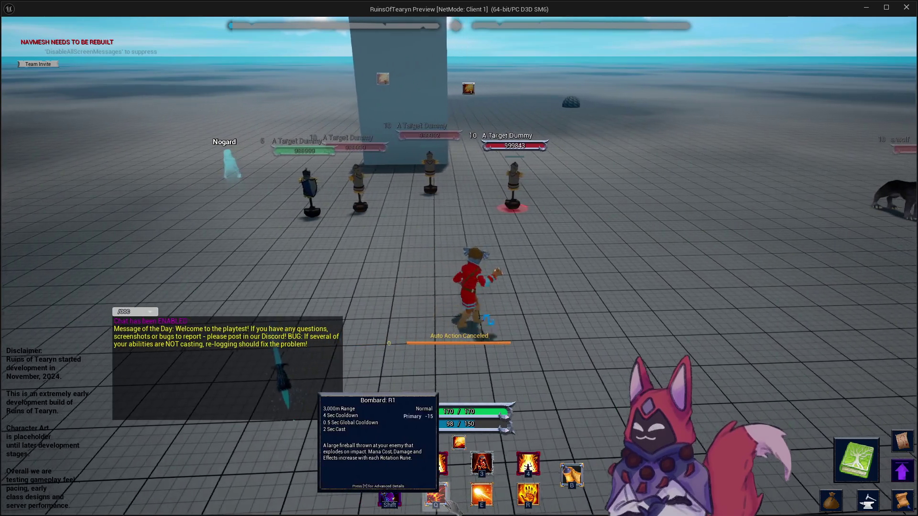
pyautogui.press('z')
pyautogui.moveTo(535, 206)
pyautogui.mouseDown()
pyautogui.moveTo(562, 246)
pyautogui.moveTo(478, 249)
pyautogui.mouseUp()
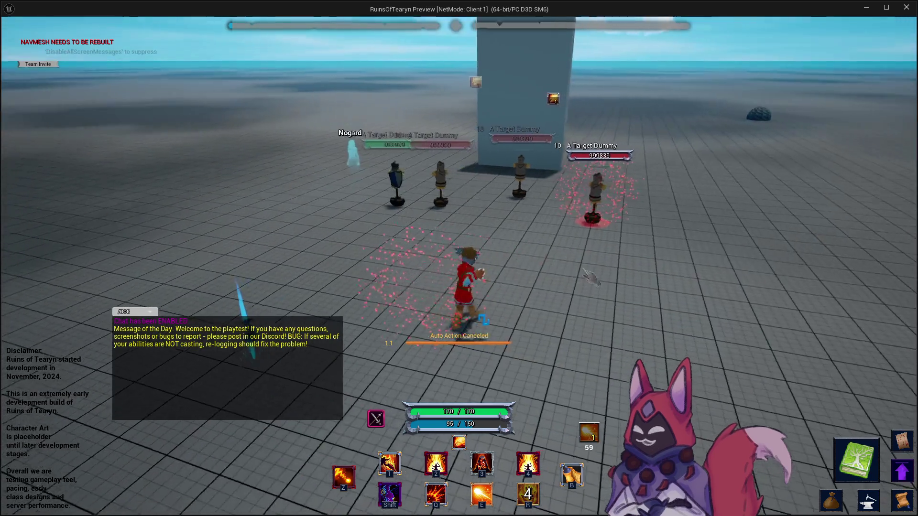
pyautogui.moveTo(354, 397); pyautogui.dragTo(315, 398)
pyautogui.press('Tab')
pyautogui.press('1')
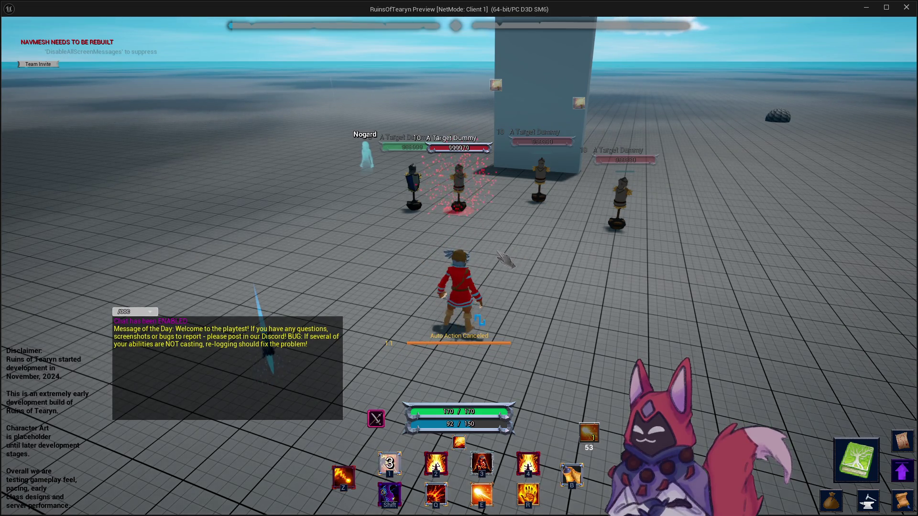
pyautogui.moveTo(506, 259); pyautogui.dragTo(540, 259)
pyautogui.click(475, 188)
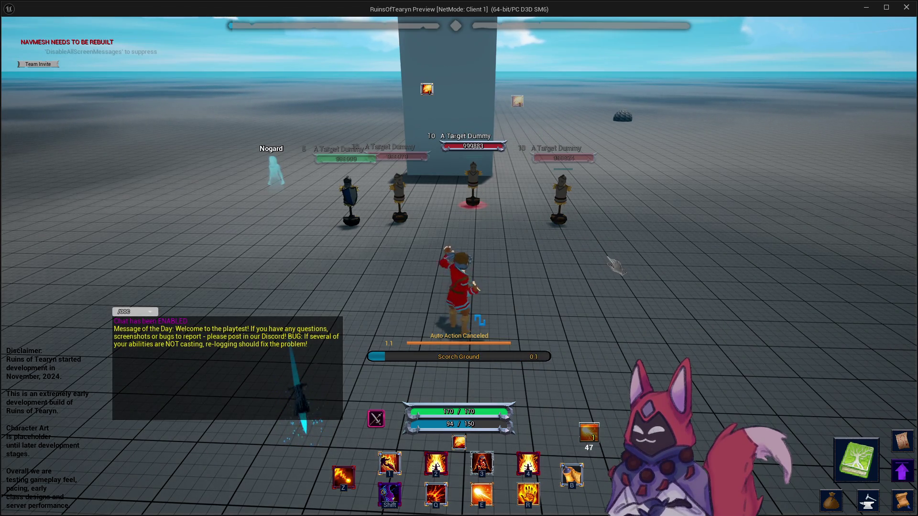
pyautogui.press('d')
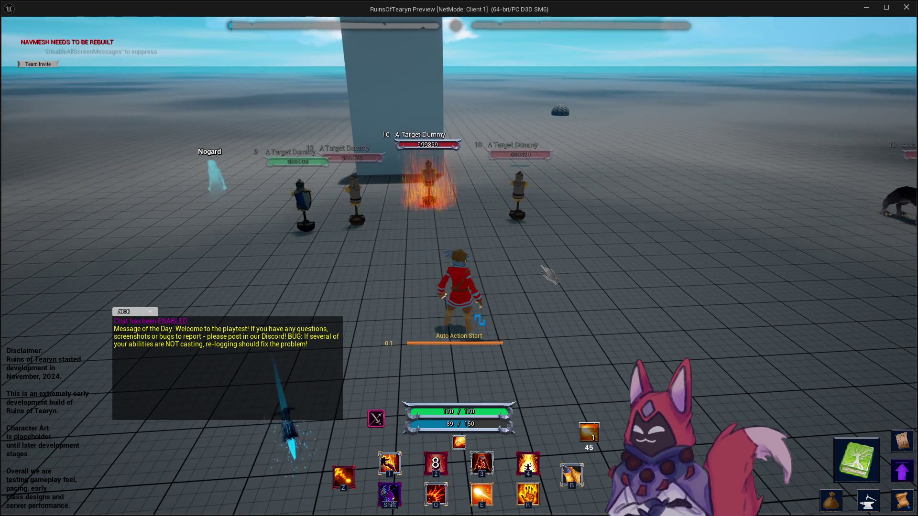
# Sidestep around the burning dummy, lay down a Blazing Trail, and turn back toward the dummies
pyautogui.press('a')
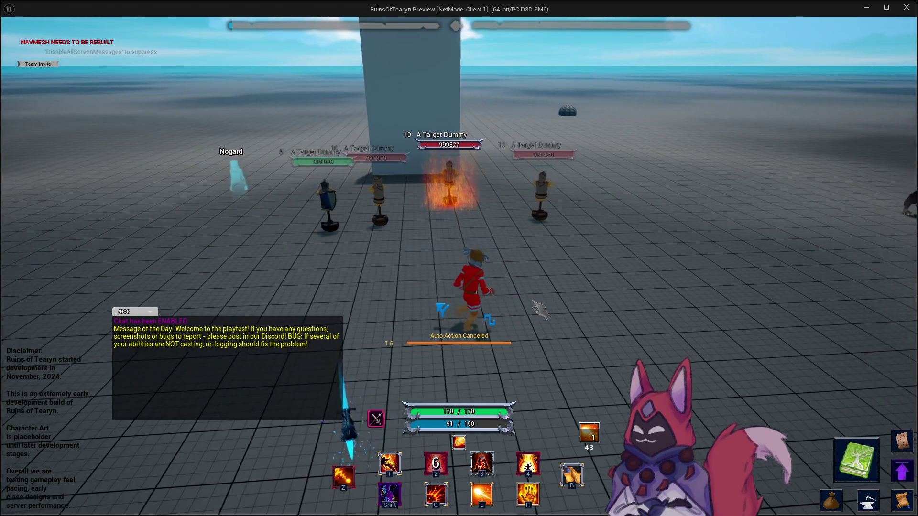
pyautogui.press('d')
pyautogui.press('a')
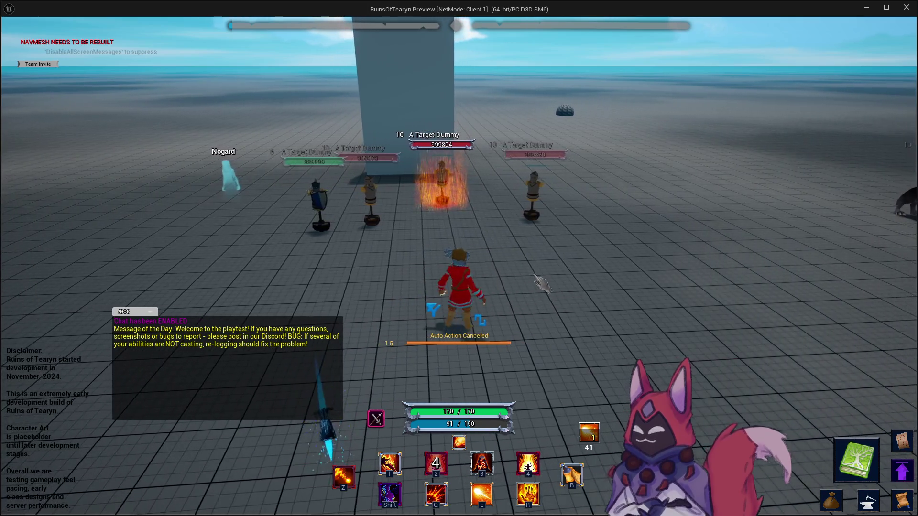
pyautogui.press('a')
pyautogui.press('d')
pyautogui.press('a')
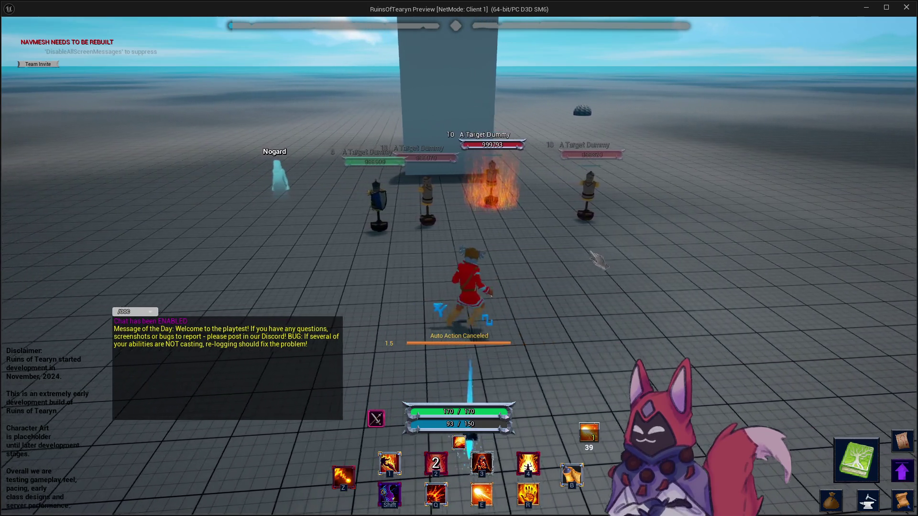
pyautogui.press('d')
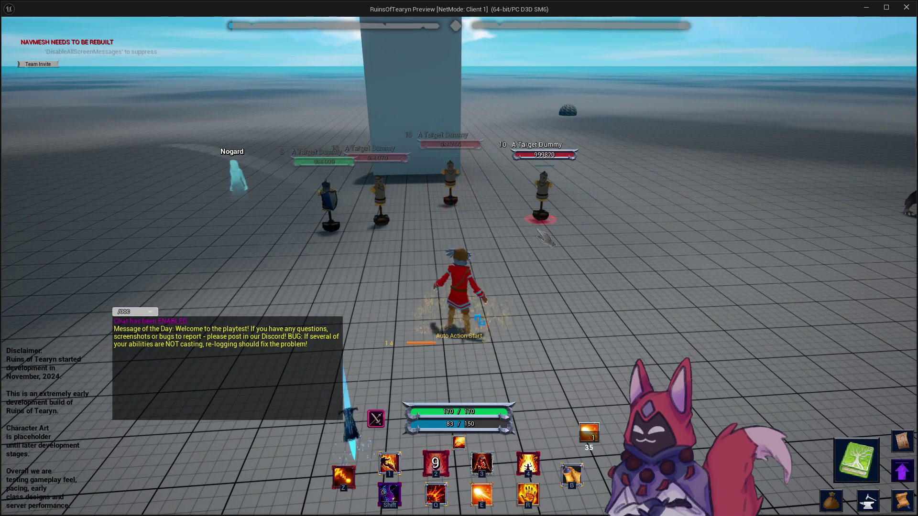
pyautogui.press('d')
pyautogui.press('a')
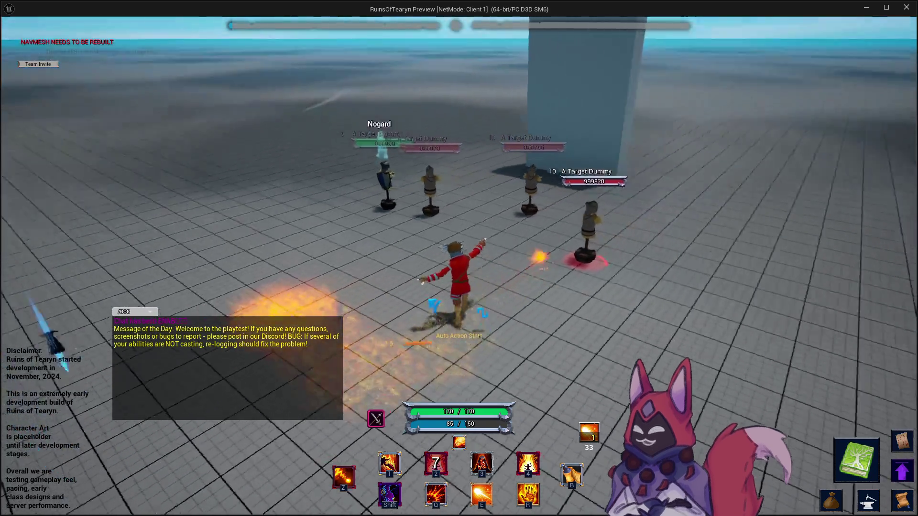
pyautogui.press('d')
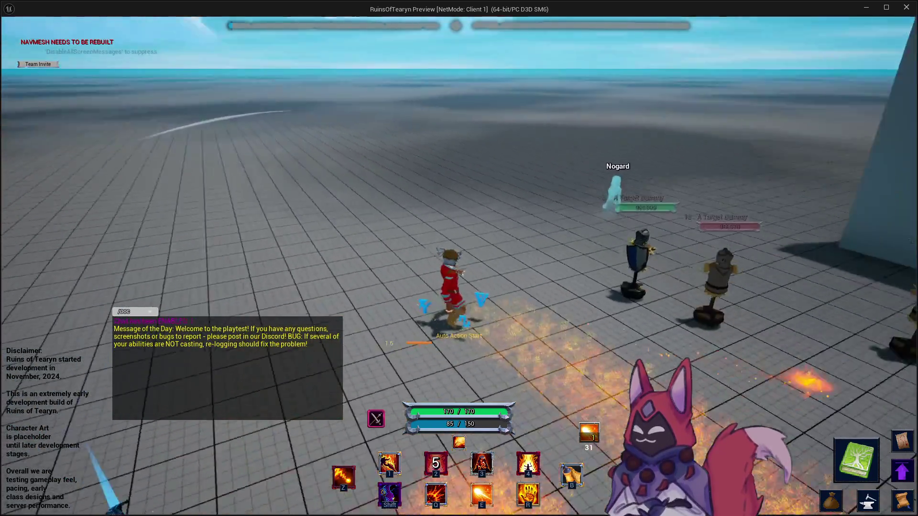
pyautogui.press('d')
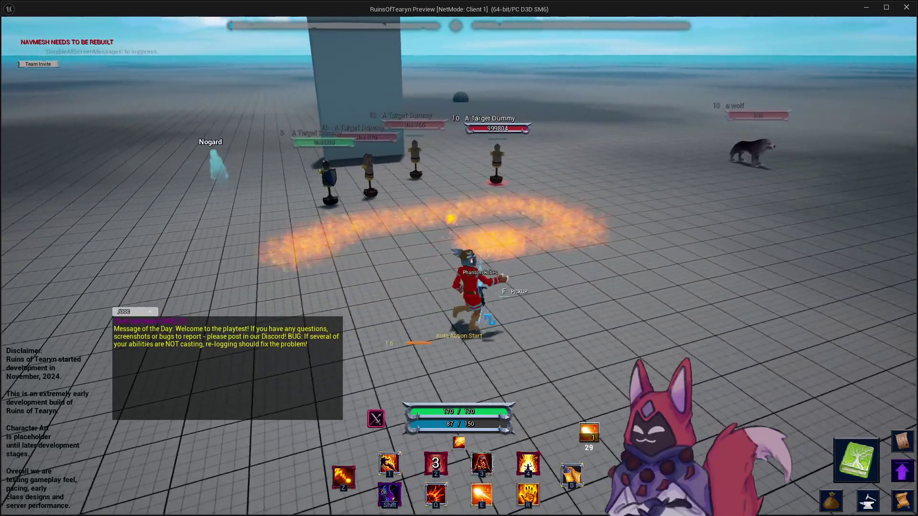
# Cast Shockwave at a targeted ground spot, then the fire ring ability around the character
pyautogui.press('a')
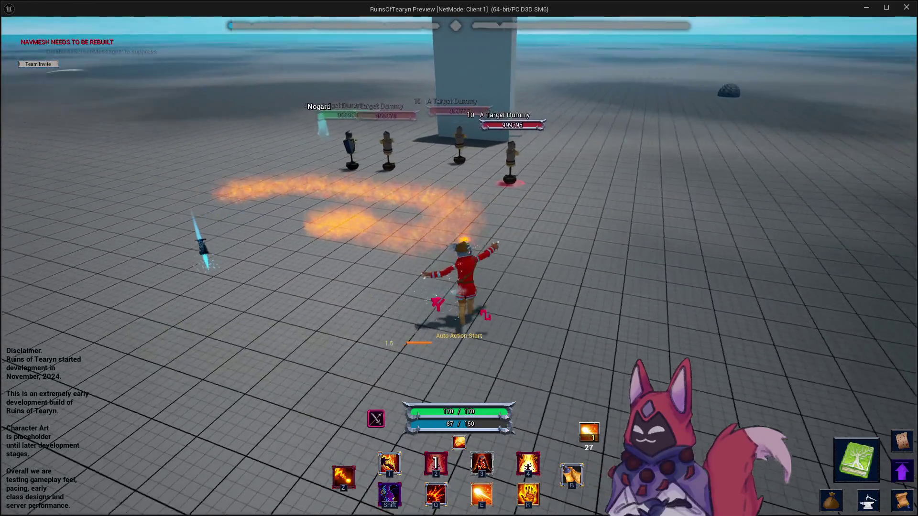
pyautogui.press('d')
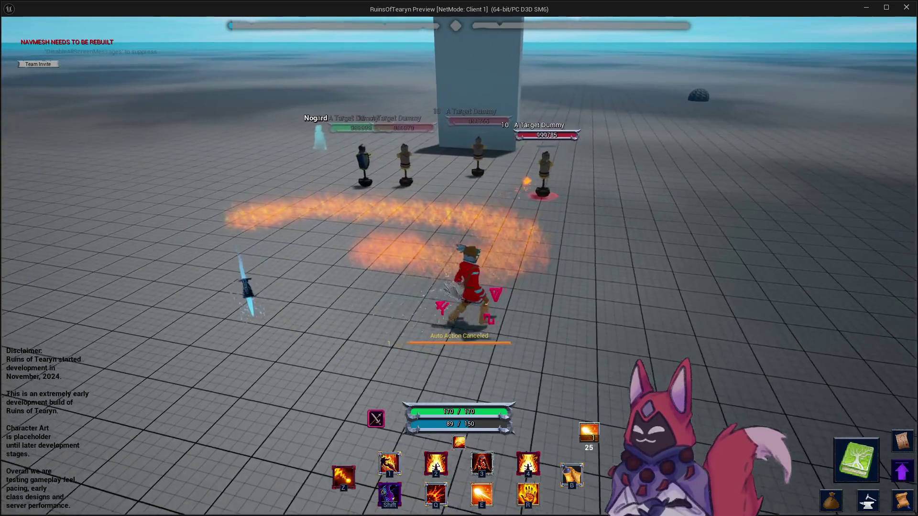
pyautogui.press('2')
pyautogui.click(420, 195)
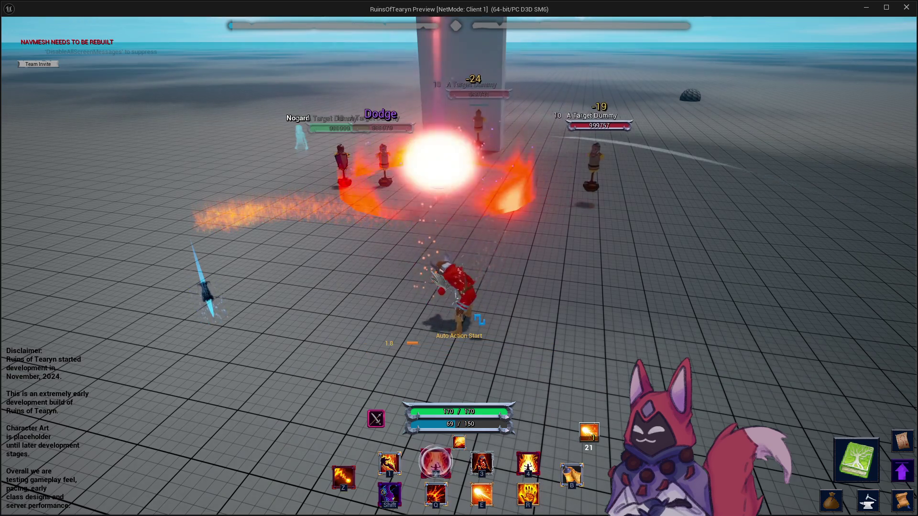
pyautogui.press('d')
pyautogui.press('z')
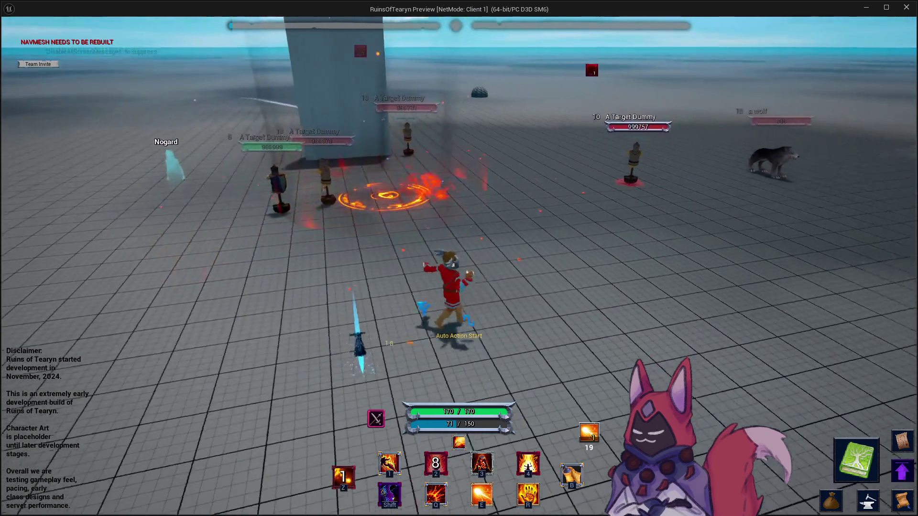
pyautogui.press('a')
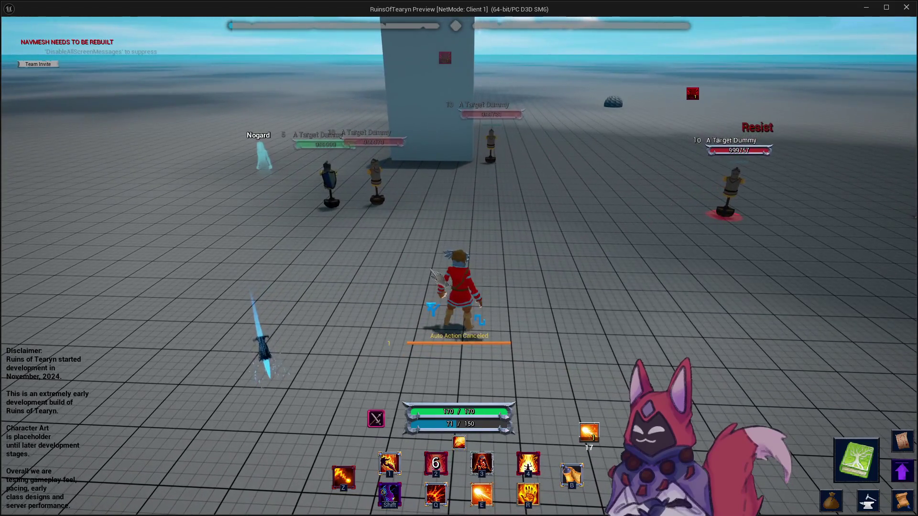
pyautogui.moveTo(385, 301)
pyautogui.mouseDown()
pyautogui.moveTo(541, 304)
pyautogui.moveTo(651, 287)
pyautogui.mouseUp()
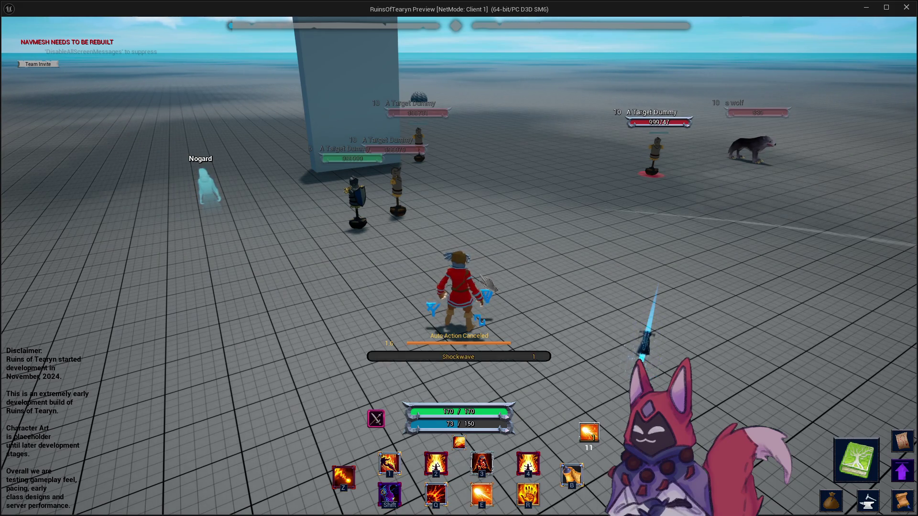
pyautogui.press('2')
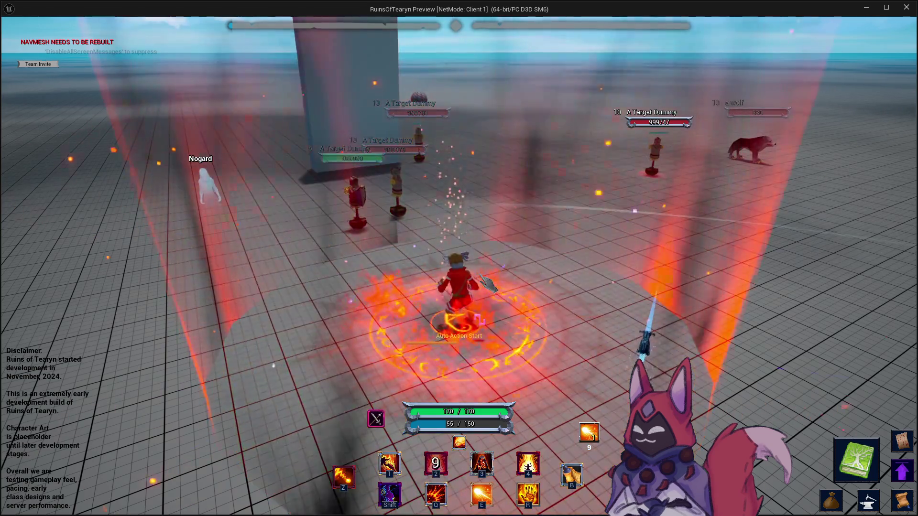
pyautogui.moveTo(652, 328)
pyautogui.mouseDown()
pyautogui.moveTo(390, 328)
pyautogui.moveTo(296, 344)
pyautogui.mouseUp()
pyautogui.moveTo(548, 290); pyautogui.dragTo(528, 340)
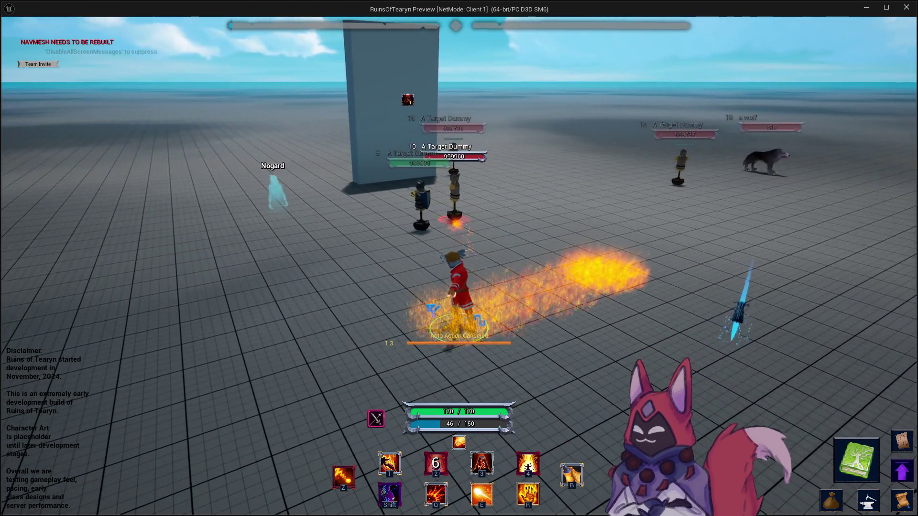
# Cast Shield of Flames and the empowering third ability, then stop the game preview
pyautogui.press('4')
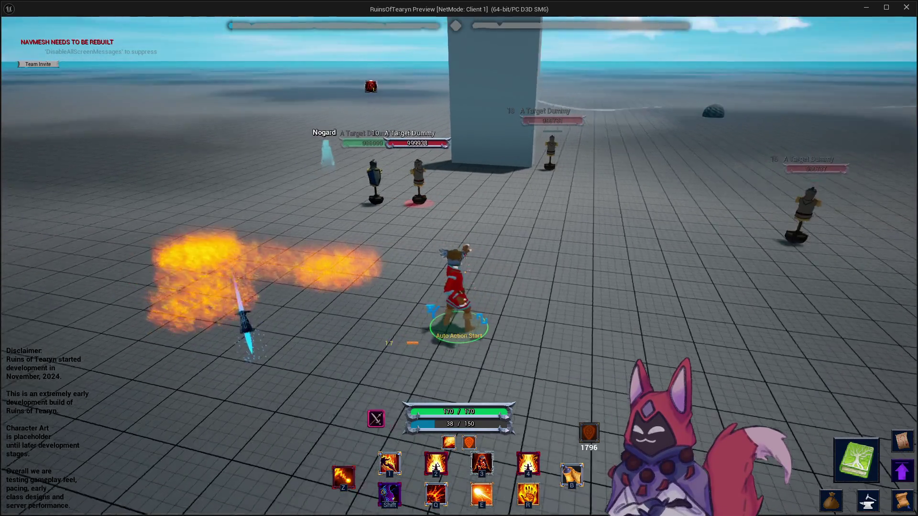
pyautogui.moveTo(497, 463)
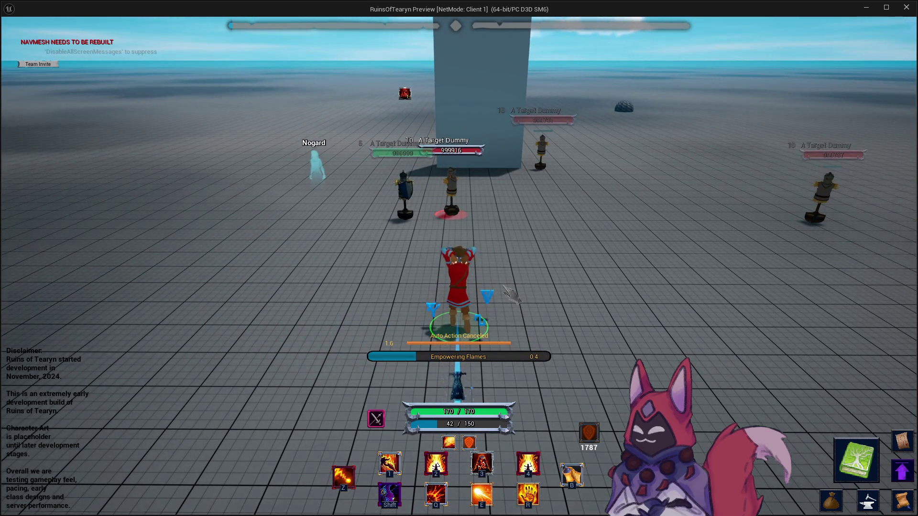
pyautogui.press('3')
pyautogui.moveTo(621, 284)
pyautogui.mouseDown()
pyautogui.moveTo(717, 285)
pyautogui.moveTo(655, 285)
pyautogui.mouseUp()
pyautogui.click(905, 8)
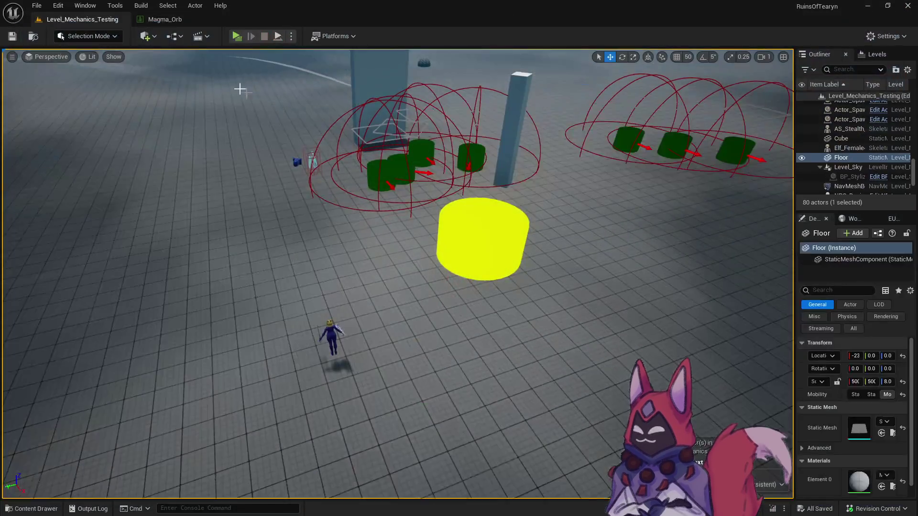
# In the Content Drawer, select all six Blink R1–R3 Base and Crit folders
pyautogui.hotkey('ctrl', 'space')
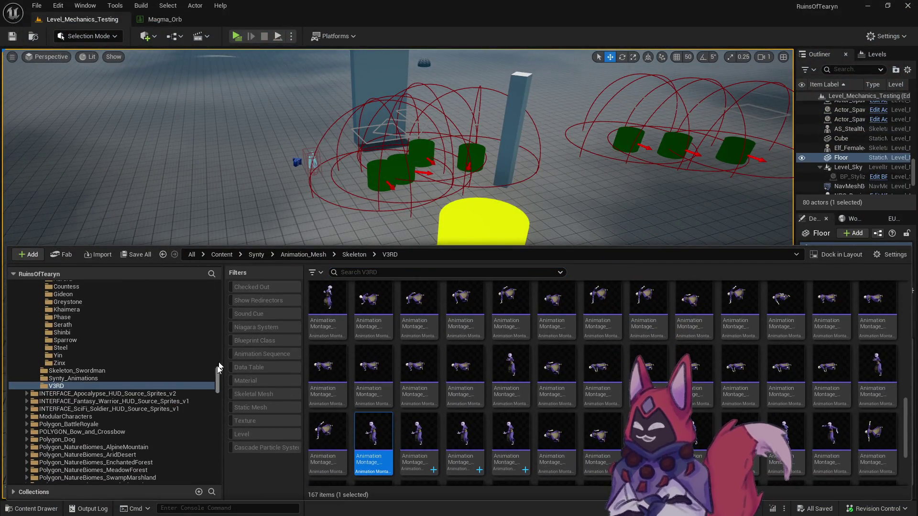
pyautogui.scroll(10, 214, 362)
pyautogui.scroll(10, 215, 360)
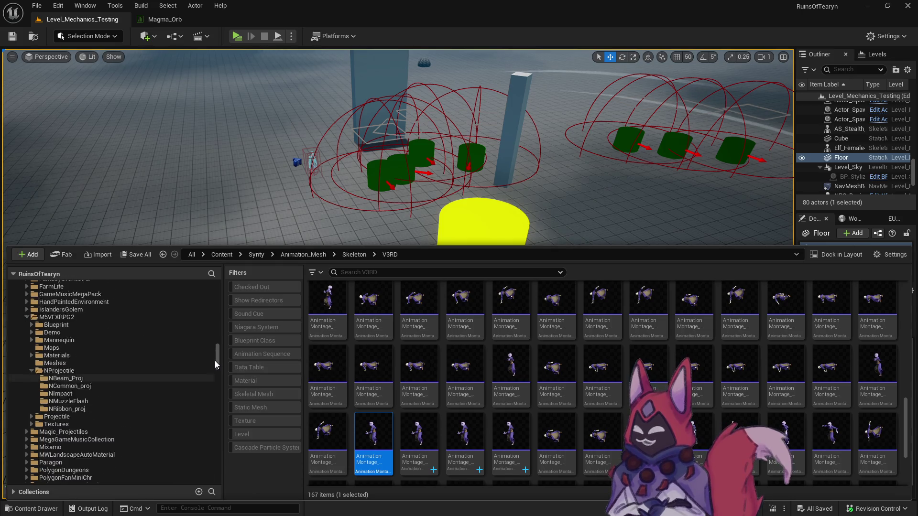
pyautogui.scroll(10, 214, 357)
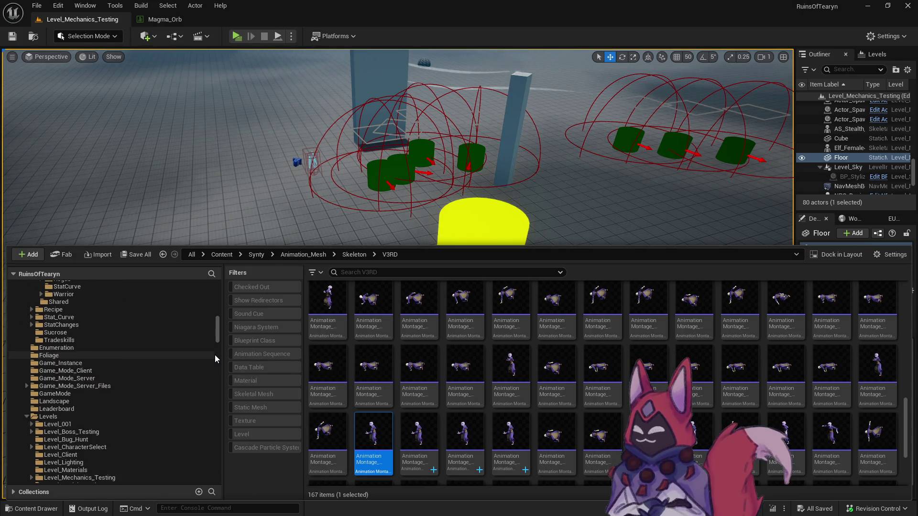
pyautogui.scroll(8, 215, 354)
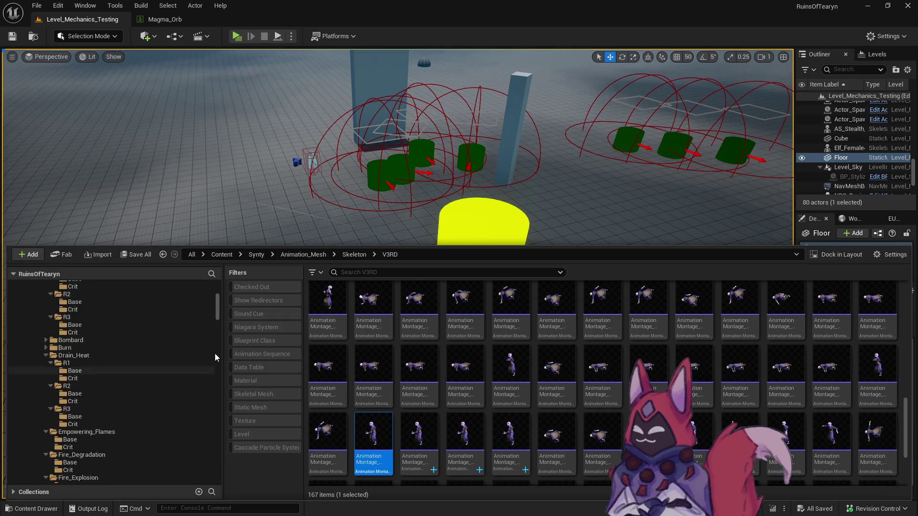
pyautogui.click(145, 340)
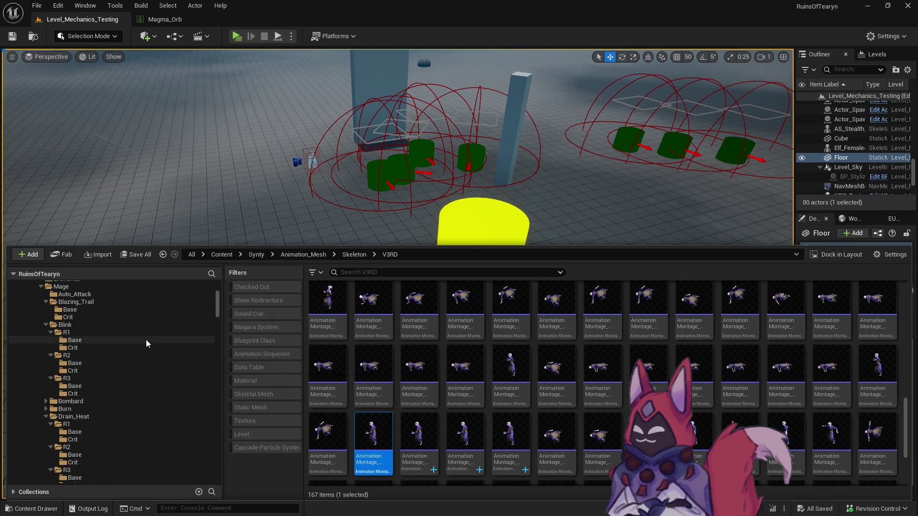
pyautogui.keyDown('ctrl'); pyautogui.click(141, 347); pyautogui.keyUp('ctrl')
pyautogui.keyDown('ctrl'); pyautogui.click(136, 363); pyautogui.keyUp('ctrl')
pyautogui.keyDown('ctrl'); pyautogui.click(132, 371); pyautogui.keyUp('ctrl')
pyautogui.keyDown('ctrl'); pyautogui.click(132, 386); pyautogui.keyUp('ctrl')
pyautogui.keyDown('ctrl'); pyautogui.click(133, 393); pyautogui.keyUp('ctrl')
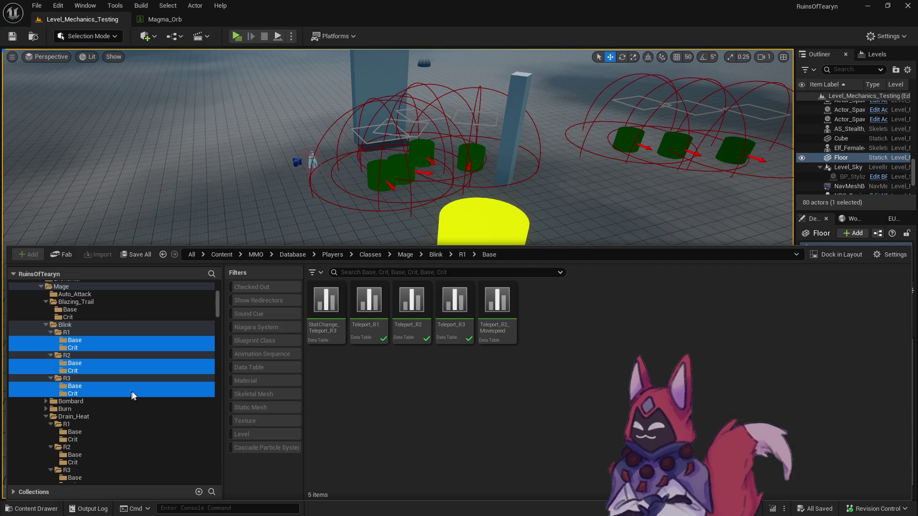
# Select the Teleport_R1, Teleport_R2 and Teleport_R3 data tables
pyautogui.click(326, 302)
pyautogui.click(368, 301)
pyautogui.keyDown('ctrl'); pyautogui.click(412, 302); pyautogui.keyUp('ctrl')
pyautogui.keyDown('ctrl'); pyautogui.click(458, 336); pyautogui.keyUp('ctrl')
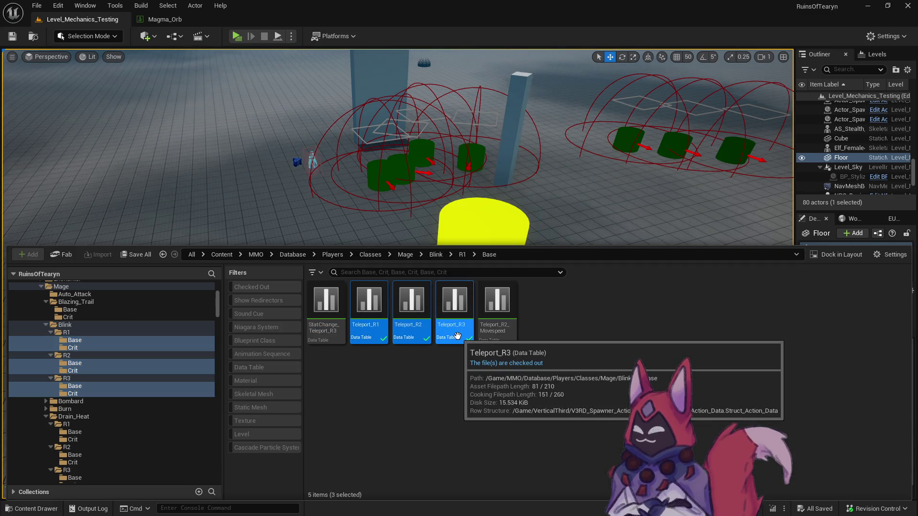
# Open the three Teleport tables and edit the Teleport_R2 and Teleport_R3 cooldowns, R3 to 5
pyautogui.doubleClick(458, 336)
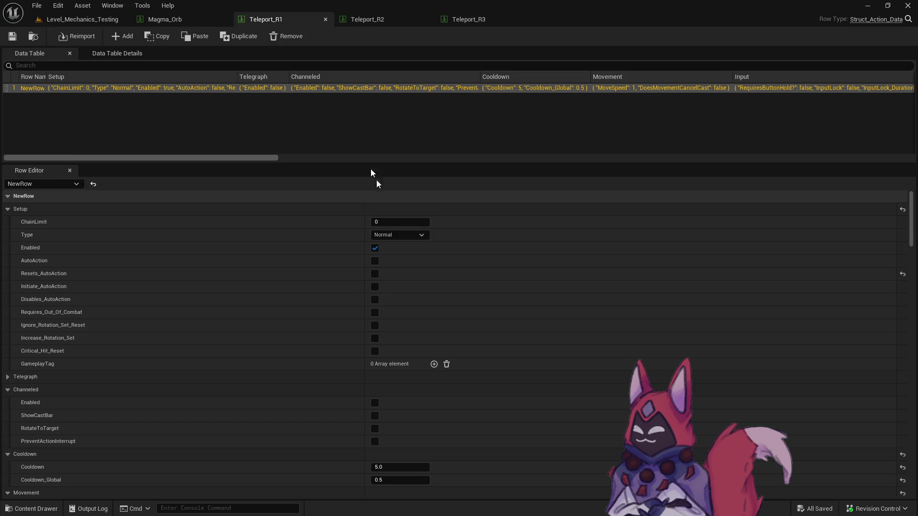
pyautogui.scroll(-5, 416, 279)
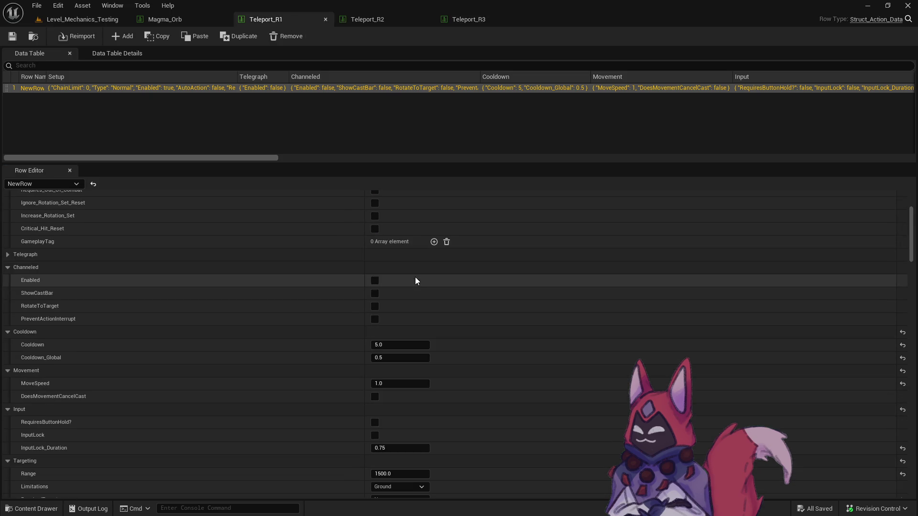
pyautogui.click(380, 21)
pyautogui.scroll(-4, 433, 339)
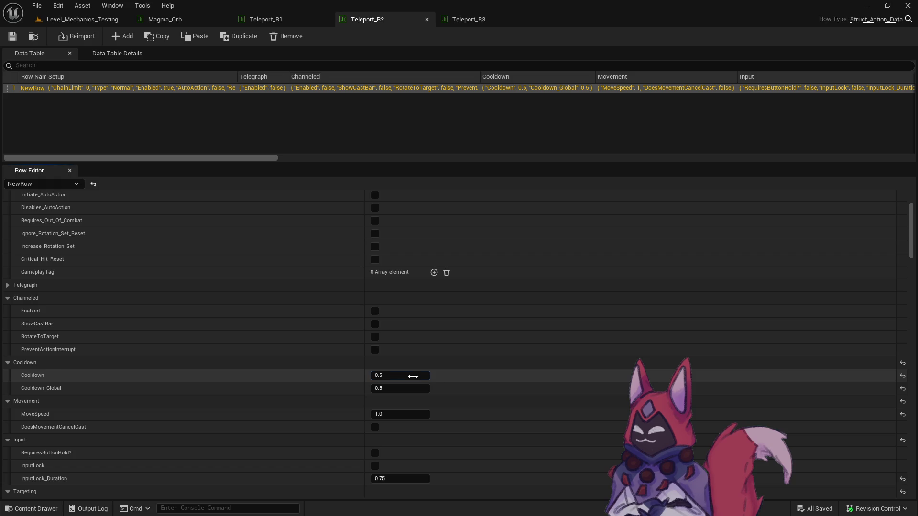
pyautogui.click(467, 18)
pyautogui.scroll(-7, 414, 389)
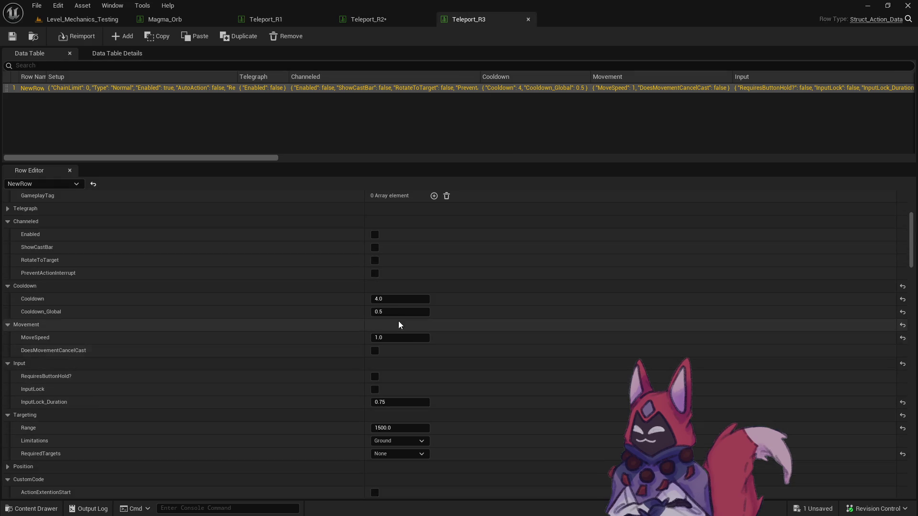
# Save the edited Teleport tables, then close the Teleport_R1 and Magma_Orb editors
pyautogui.hotkey('ctrl', 'space')
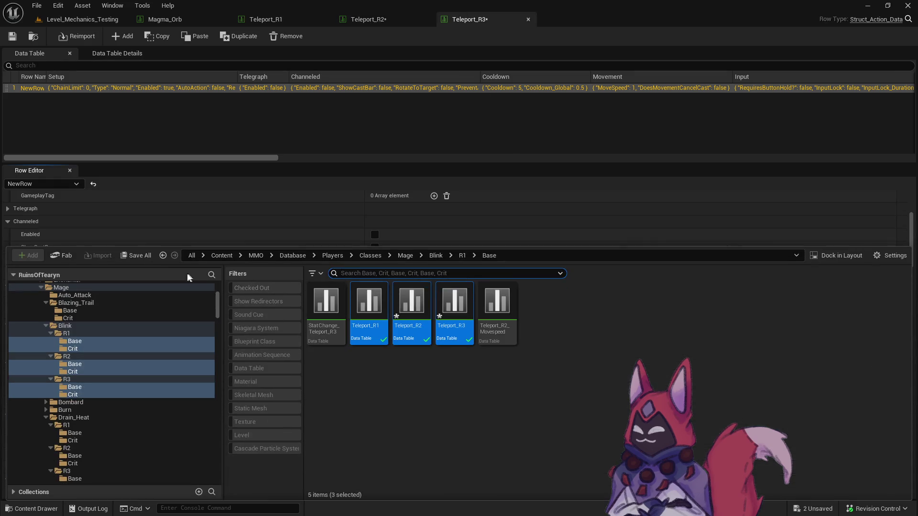
pyautogui.hotkey('ctrl', 'shift', 's')
pyautogui.click(539, 373)
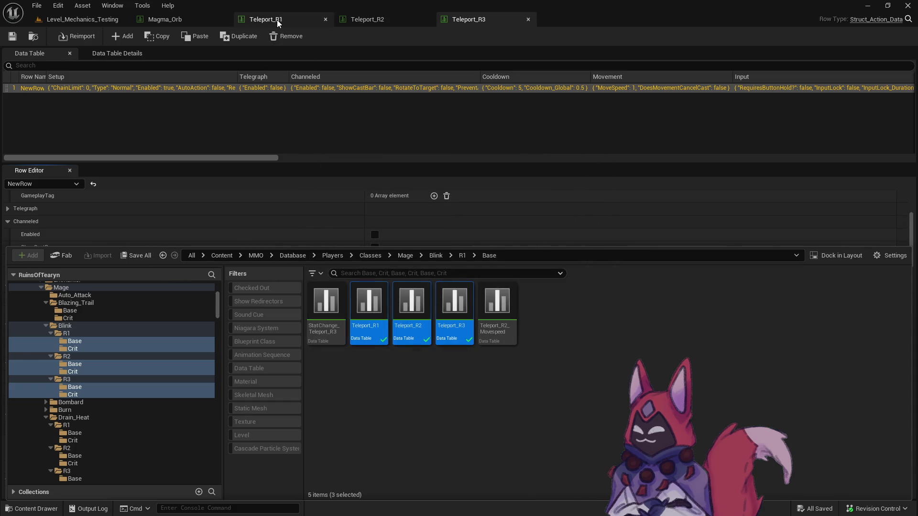
pyautogui.click(278, 22)
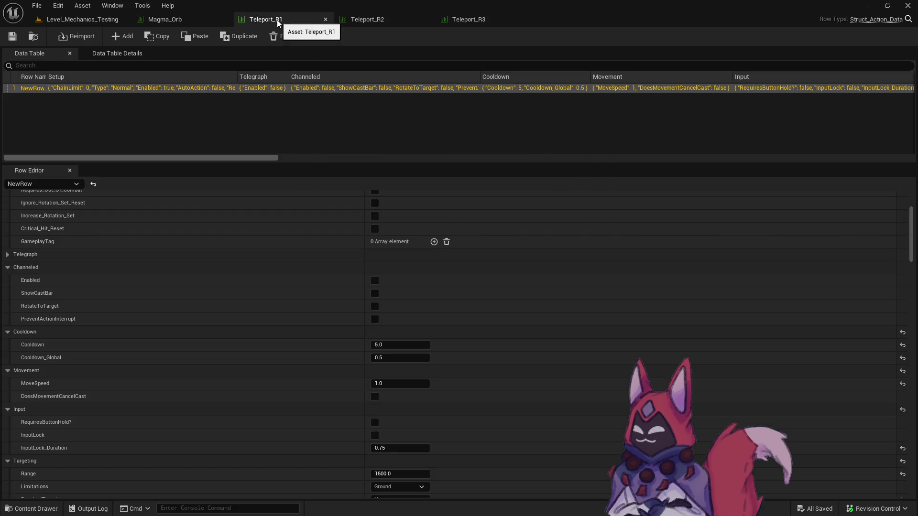
pyautogui.click(325, 20)
pyautogui.click(223, 19)
# In the Content Drawer, select all six Drain_Heat R1–R3 Base and Crit folders
pyautogui.hotkey('ctrl', 'space')
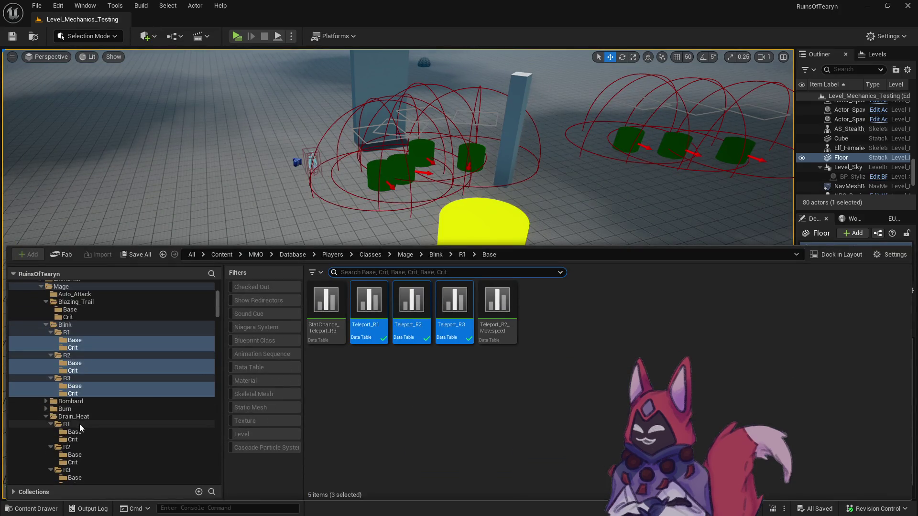
pyautogui.click(82, 417)
pyautogui.scroll(-3, 83, 415)
pyautogui.click(88, 356)
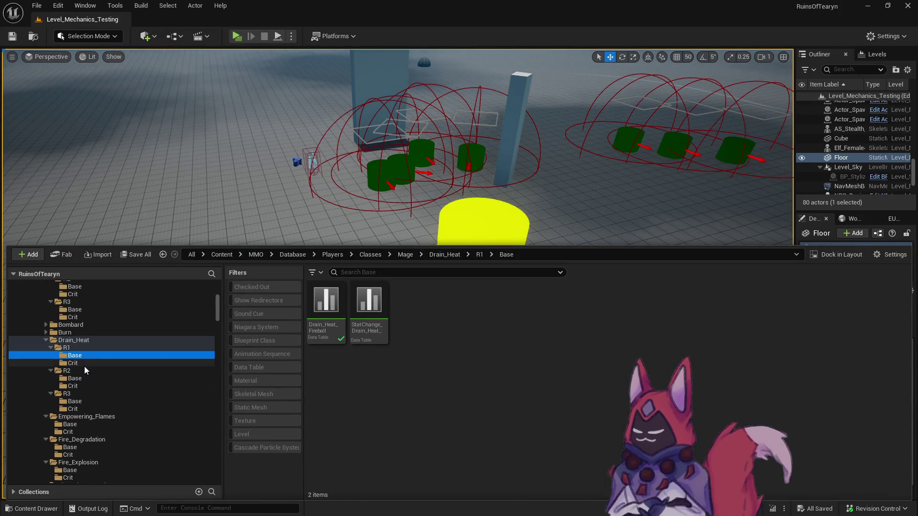
pyautogui.keyDown('ctrl'); pyautogui.click(85, 363); pyautogui.keyUp('ctrl')
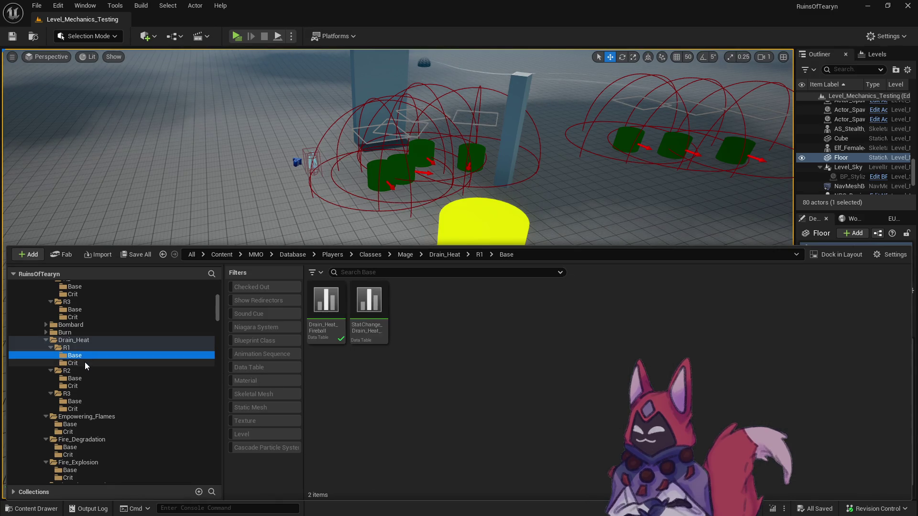
pyautogui.keyDown('ctrl'); pyautogui.click(81, 377); pyautogui.keyUp('ctrl')
pyautogui.keyDown('ctrl'); pyautogui.click(81, 386); pyautogui.keyUp('ctrl')
pyautogui.keyDown('ctrl'); pyautogui.click(81, 401); pyautogui.keyUp('ctrl')
pyautogui.keyDown('ctrl'); pyautogui.click(81, 410); pyautogui.keyUp('ctrl')
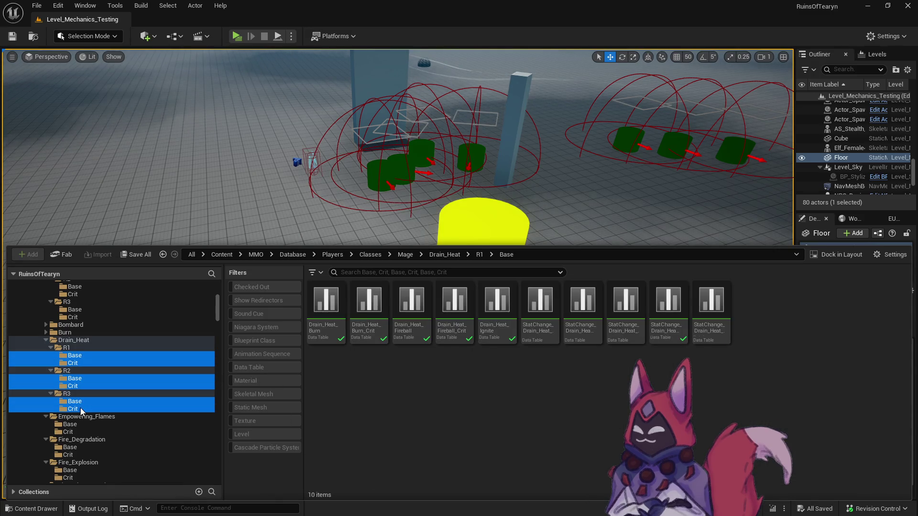
# Select Drain_Heat_Burn through Drain_Heat_Ignite_Crit and open all six tables
pyautogui.click(309, 342)
pyautogui.keyDown('shift'); pyautogui.click(554, 339); pyautogui.keyUp('shift')
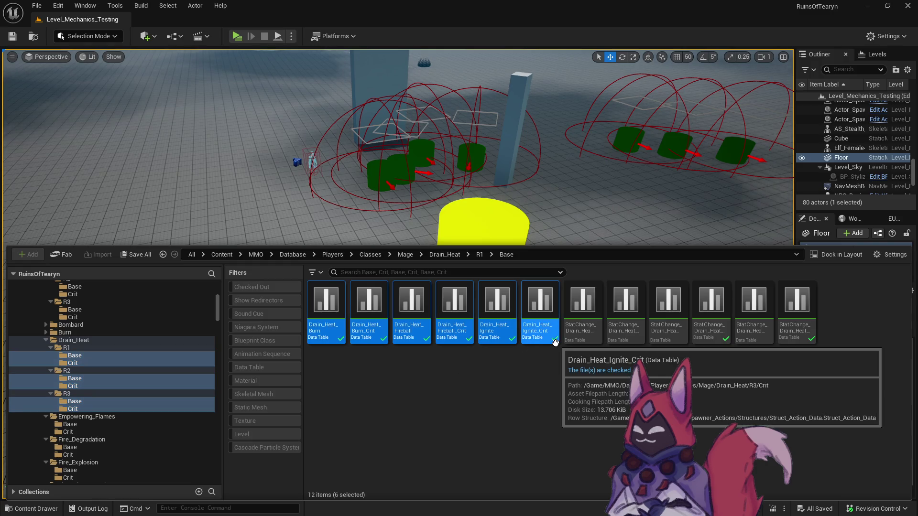
pyautogui.doubleClick(554, 341)
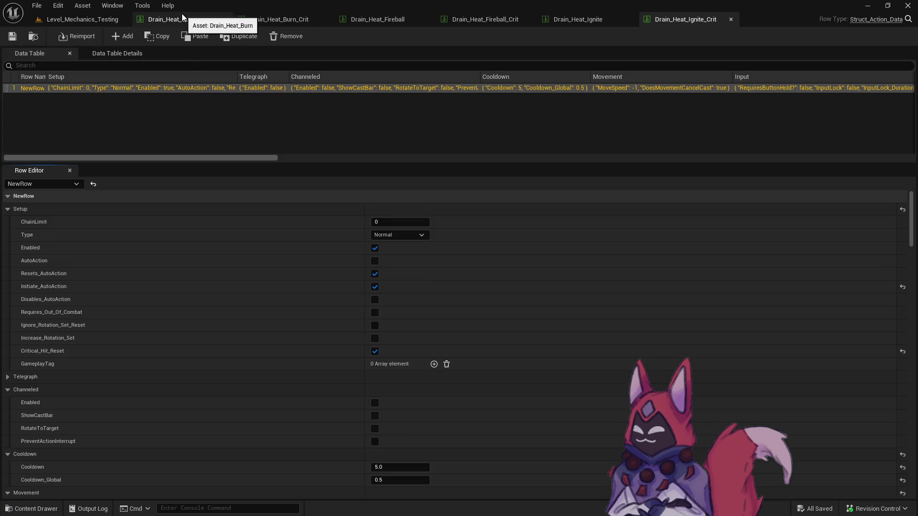
# Review the Burn_Crit, Fireball, Fireball_Crit and Ignite tabs, then close them all via Close Tabs to the Right
pyautogui.scroll(-3, 335, 239)
pyautogui.click(279, 19)
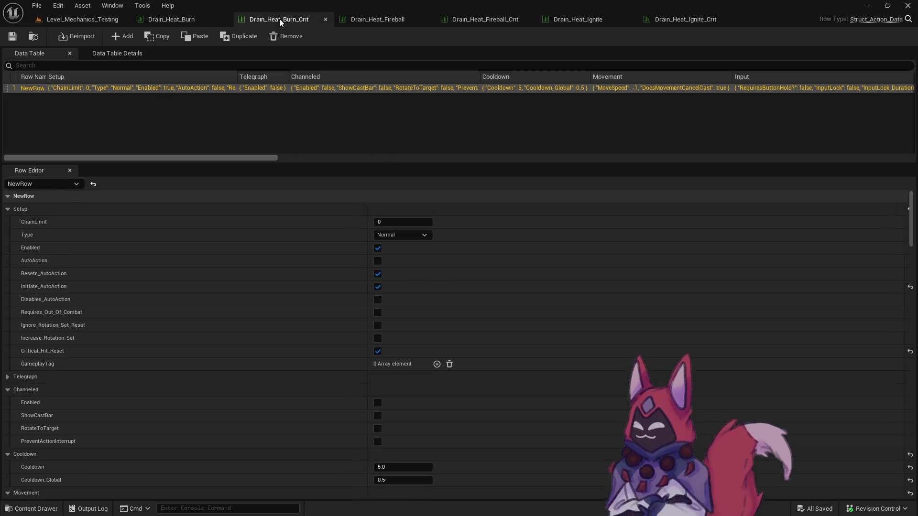
pyautogui.click(399, 22)
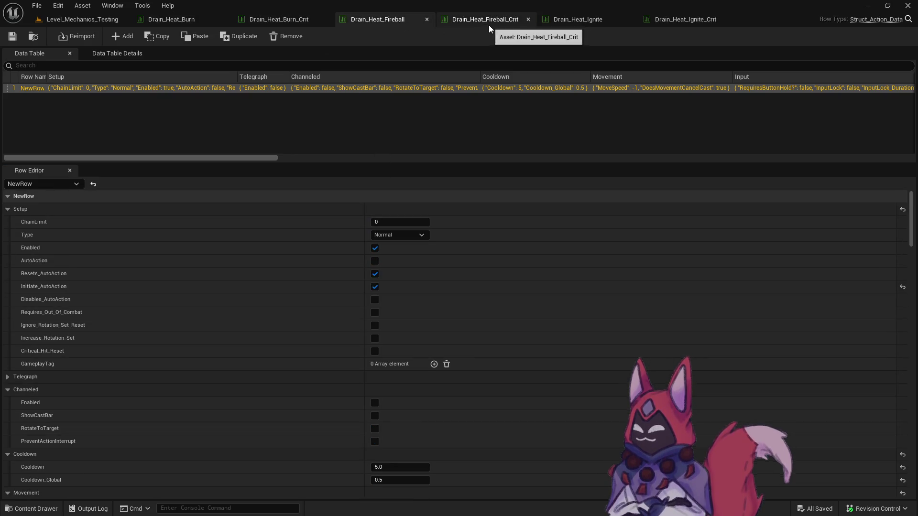
pyautogui.click(489, 21)
pyautogui.click(587, 23)
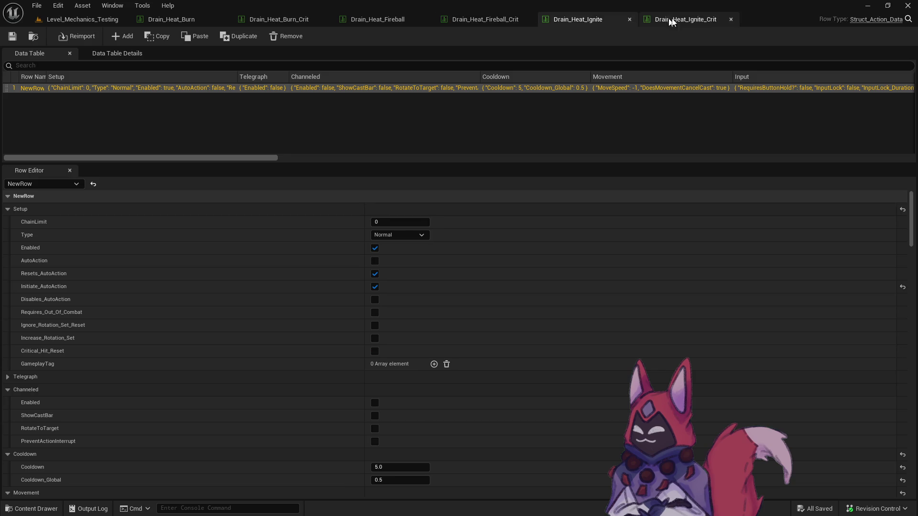
pyautogui.rightClick(179, 23)
pyautogui.click(259, 60)
pyautogui.click(224, 19)
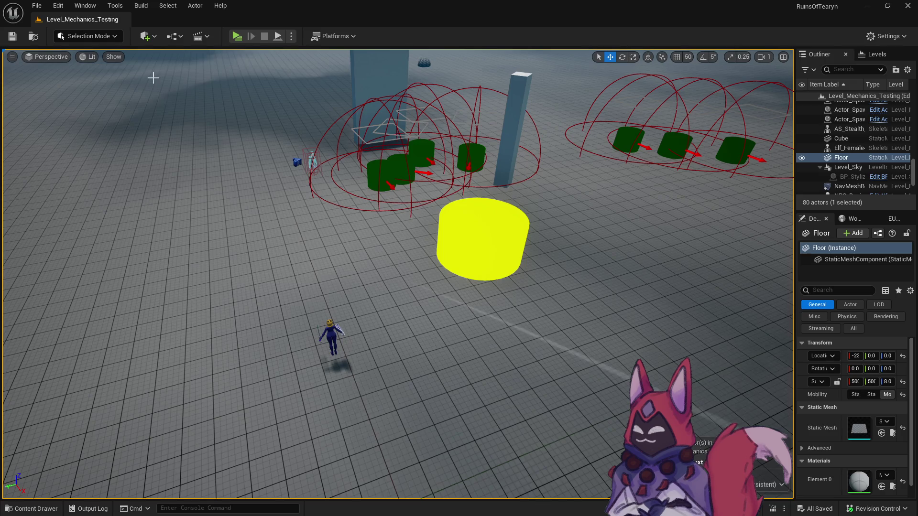
# In the Content Drawer, select the Empowering_Flames and Fire_Degradation Base and Crit folders
pyautogui.scroll(-3, 288, 225)
pyautogui.hotkey('ctrl', 'space')
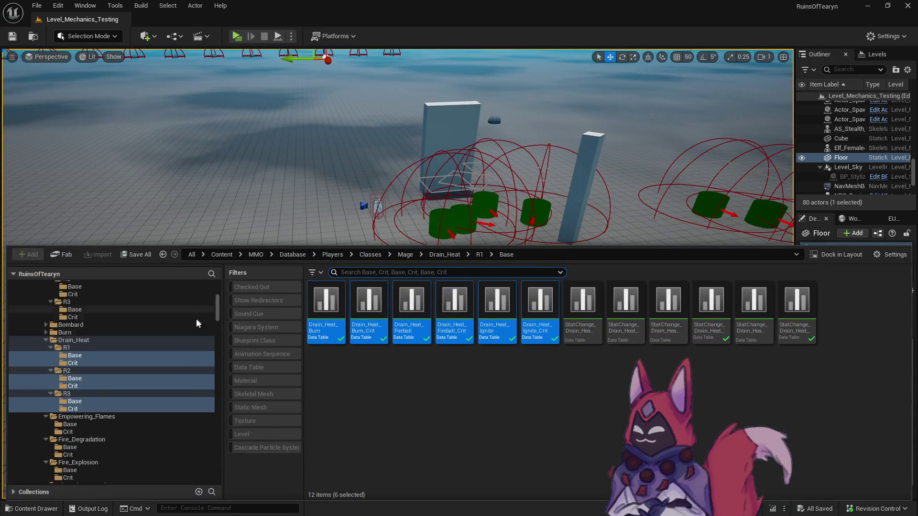
pyautogui.scroll(-3, 134, 407)
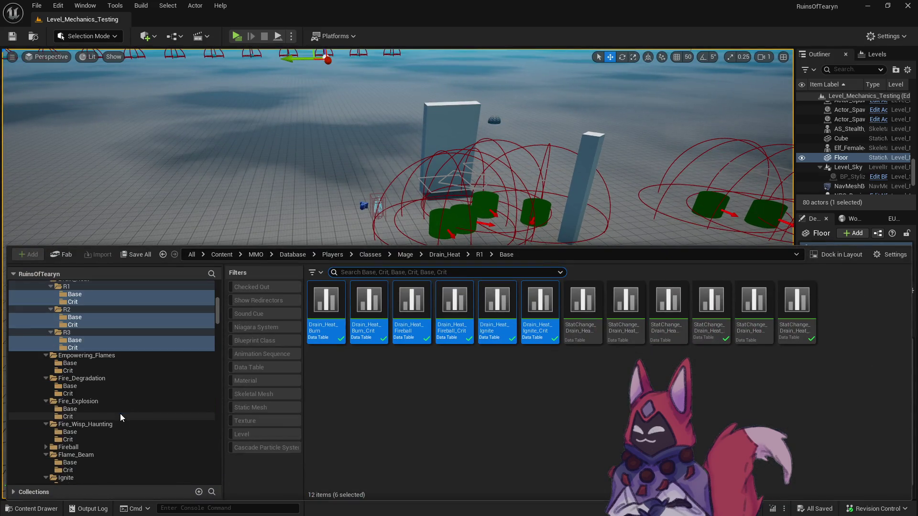
pyautogui.click(111, 364)
pyautogui.keyDown('ctrl'); pyautogui.click(107, 371); pyautogui.keyUp('ctrl')
pyautogui.keyDown('ctrl'); pyautogui.click(105, 385); pyautogui.keyUp('ctrl')
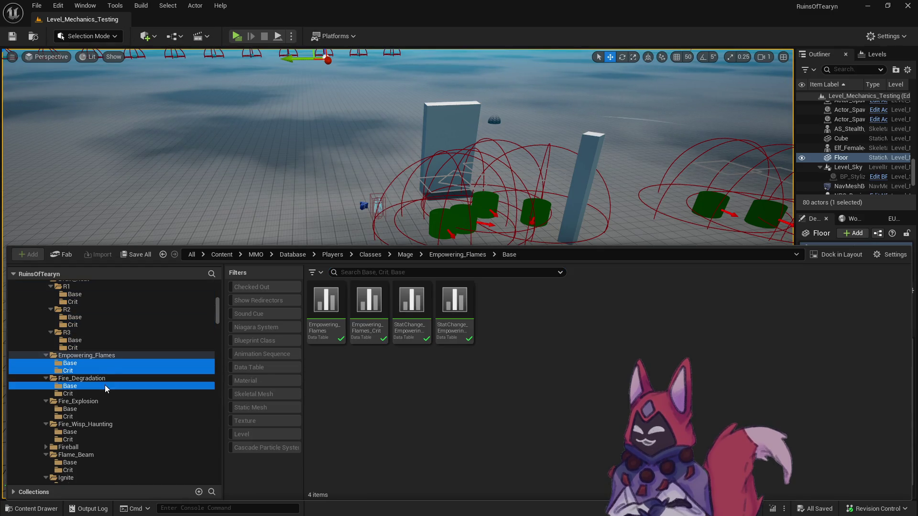
pyautogui.keyDown('ctrl'); pyautogui.click(99, 393); pyautogui.keyUp('ctrl')
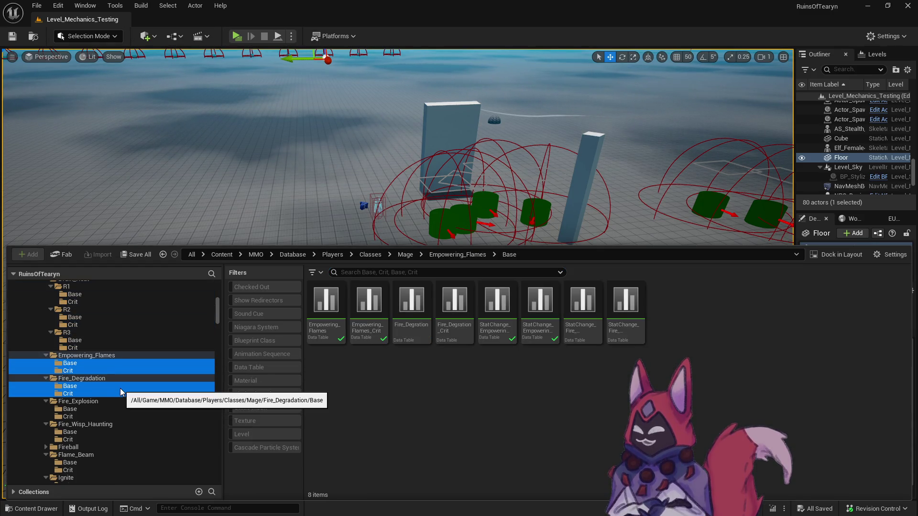
# Add the Shield_Of_Flames Base and Crit folders to the folder selection
pyautogui.scroll(-2, 119, 388)
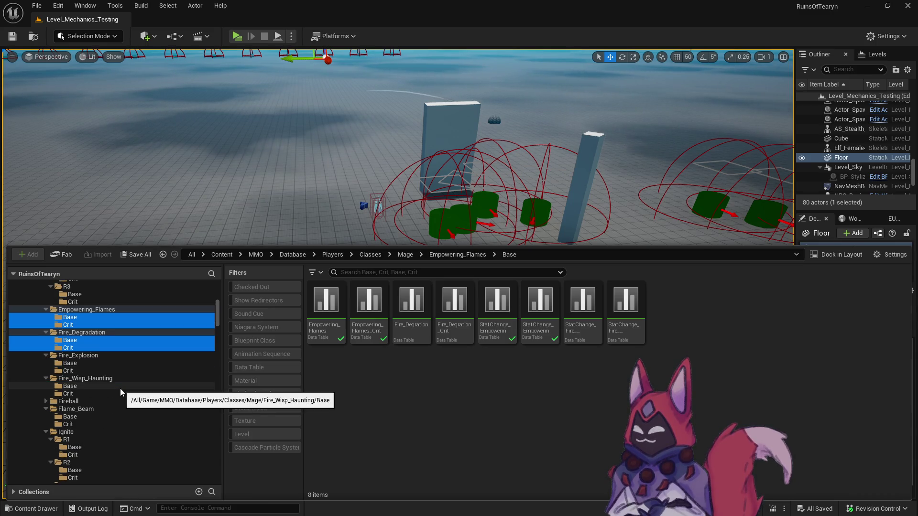
pyautogui.scroll(5, 111, 386)
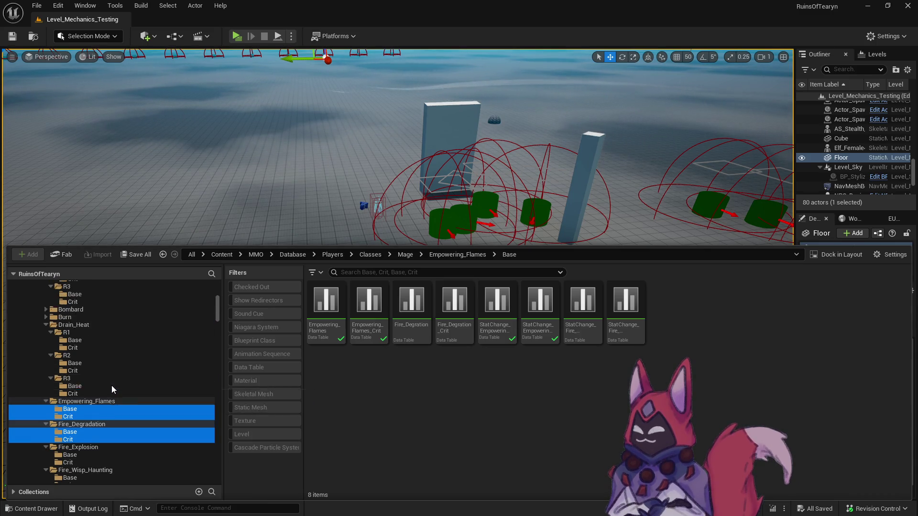
pyautogui.scroll(-5, 111, 386)
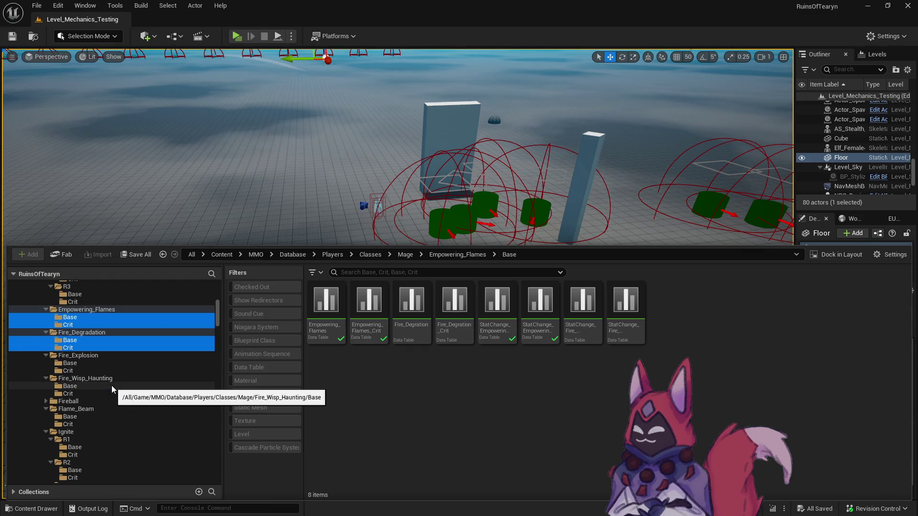
pyautogui.scroll(-5, 108, 374)
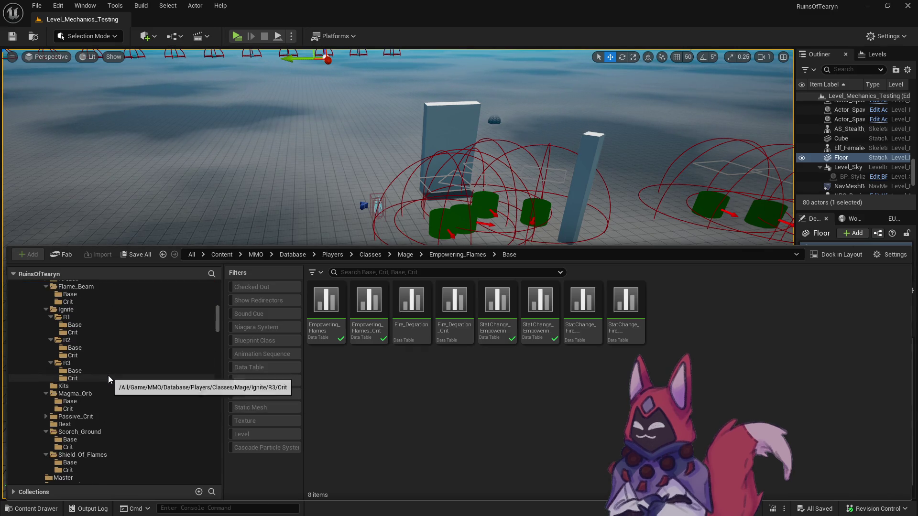
pyautogui.scroll(-2, 108, 376)
pyautogui.click(70, 417)
pyautogui.keyDown('shift'); pyautogui.click(68, 424); pyautogui.keyUp('shift')
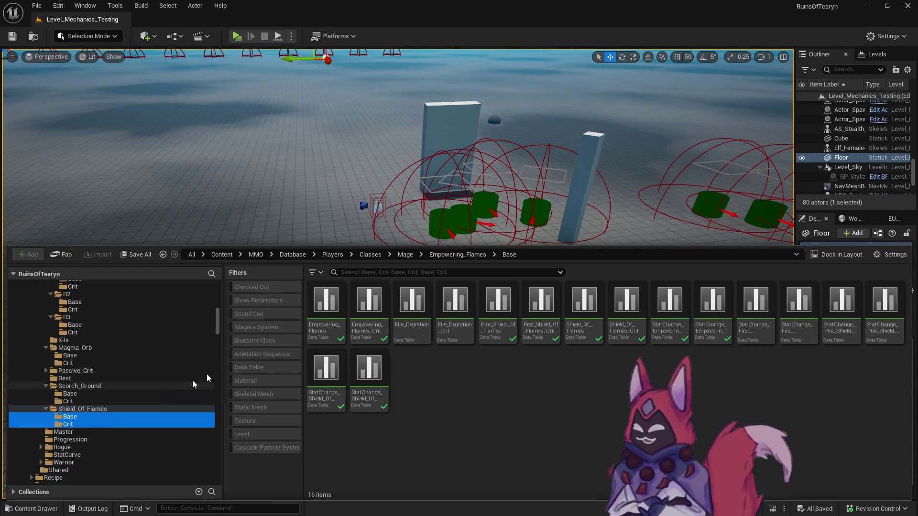
# Select the six Empowering_Flames, Fire_Degration and Shield_Of_Flames tables and open them
pyautogui.click(315, 331)
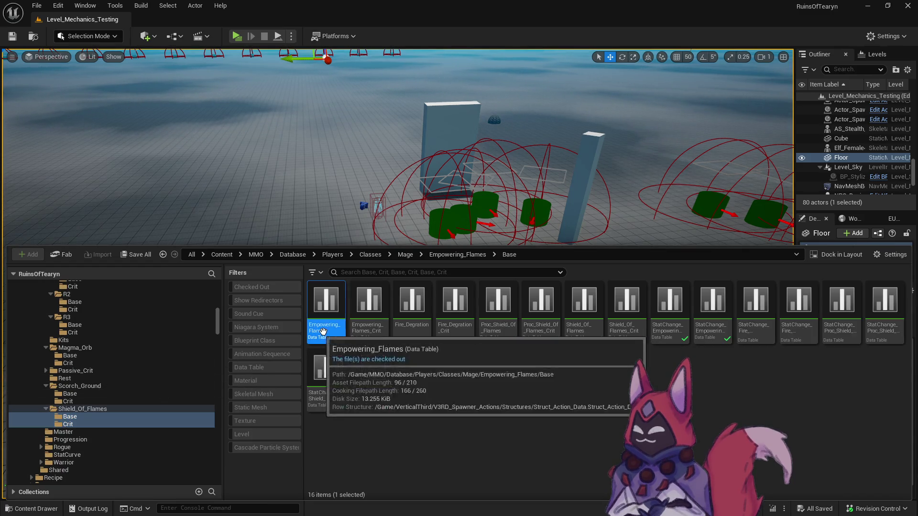
pyautogui.keyDown('shift'); pyautogui.click(381, 332); pyautogui.keyUp('shift')
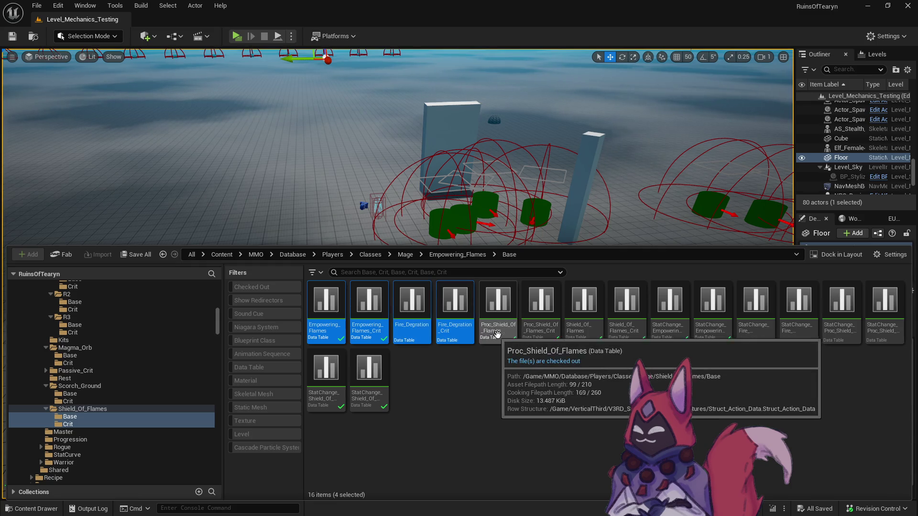
pyautogui.keyDown('ctrl'); pyautogui.click(585, 330); pyautogui.keyUp('ctrl')
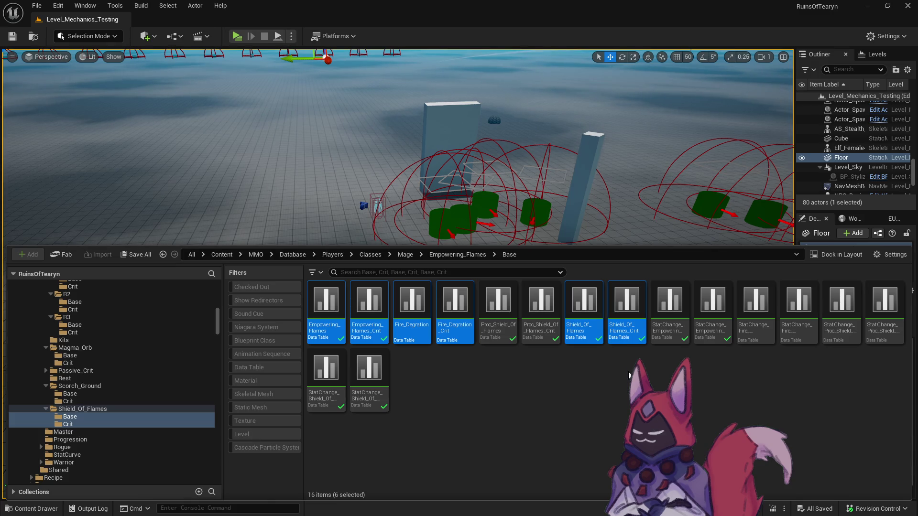
pyautogui.press('Return')
# Dock the floating Fire_Degration_Crit tab and review both Empowering_Flames tables
pyautogui.moveTo(211, 124)
pyautogui.mouseDown()
pyautogui.moveTo(647, 70)
pyautogui.moveTo(696, 17)
pyautogui.mouseUp()
pyautogui.click(171, 18)
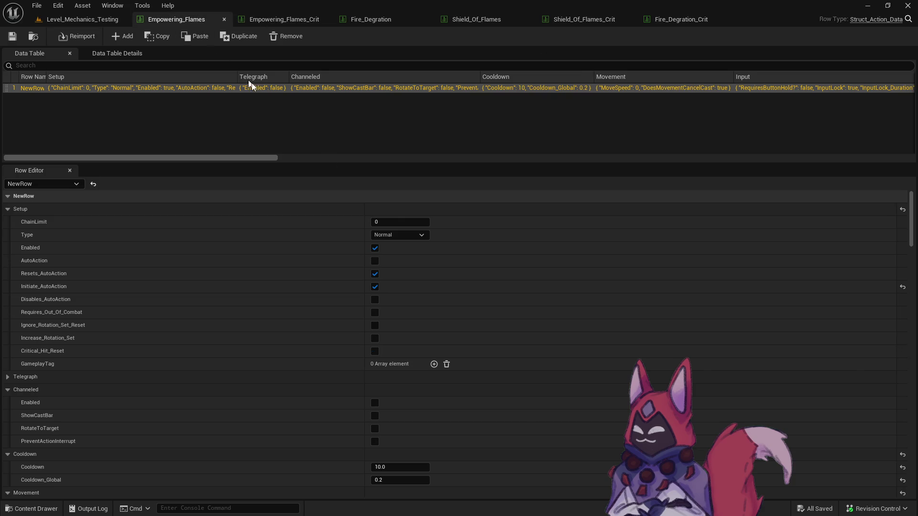
pyautogui.click(274, 23)
# Set cooldowns: Fire_Degration 1, Shield_Of_Flames 1, and Fire_Degration_Crit 10
pyautogui.click(371, 19)
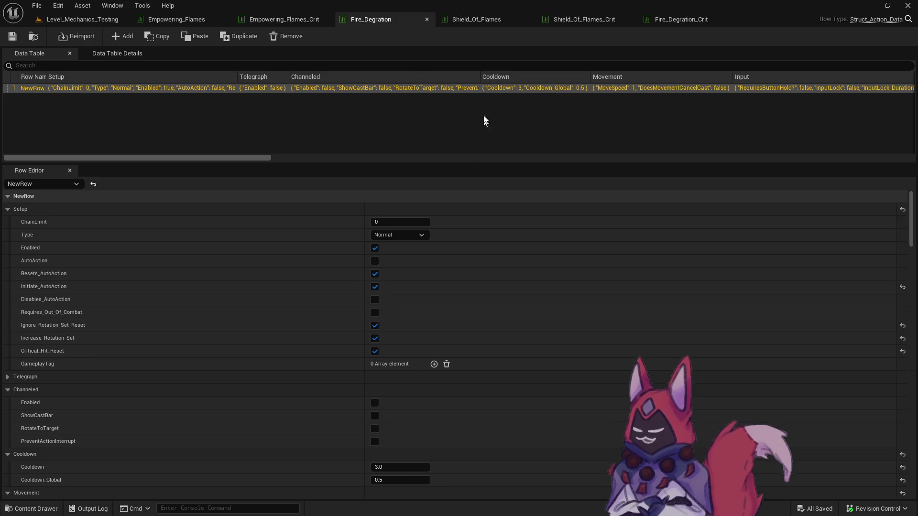
pyautogui.click(423, 468)
pyautogui.write('10')
pyautogui.press('Return')
pyautogui.click(476, 20)
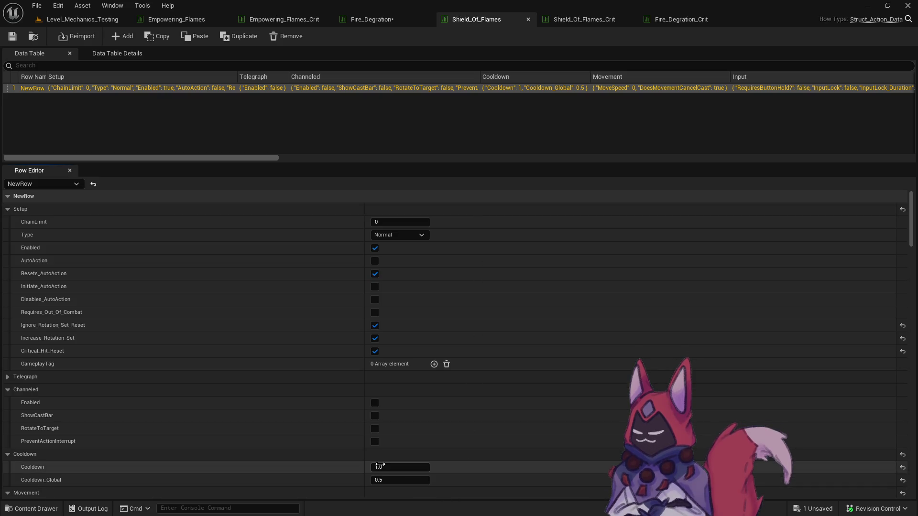
pyautogui.write('1')
pyautogui.press('Return')
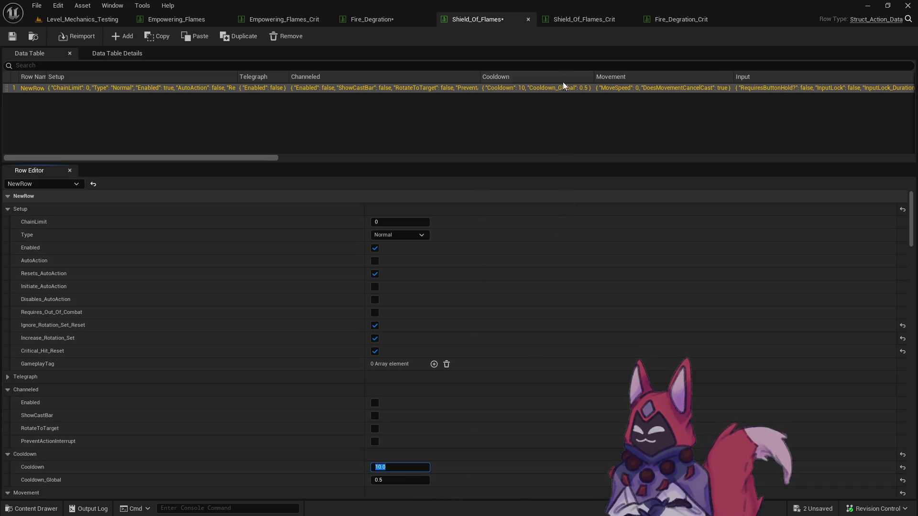
pyautogui.click(603, 20)
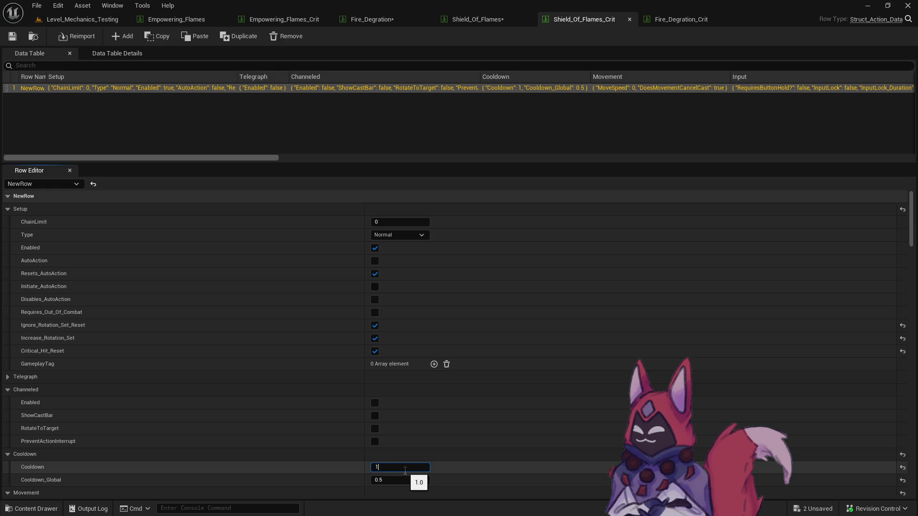
pyautogui.click(677, 22)
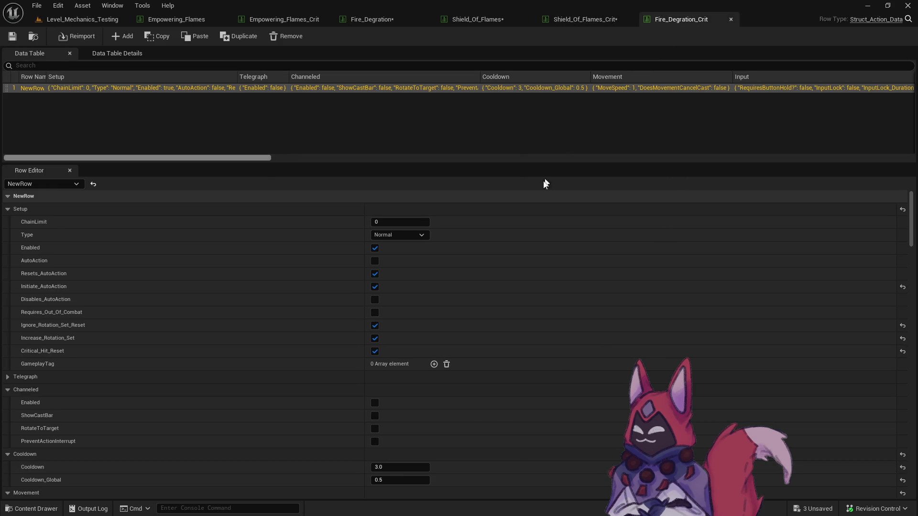
pyautogui.write('10')
pyautogui.press('Return')
# Save all modified tables, checking out the Fire_Degration assets, then close all table tabs
pyautogui.hotkey('ctrl', 'space')
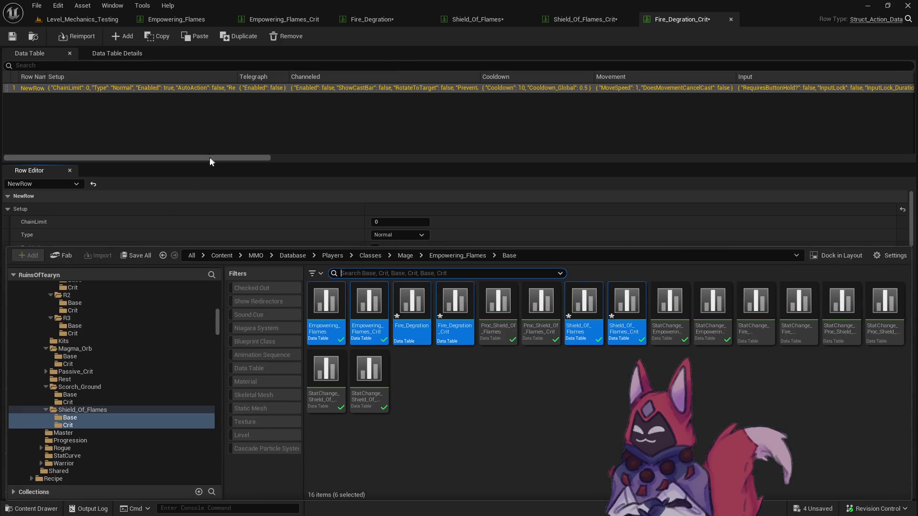
pyautogui.click(142, 257)
pyautogui.click(526, 372)
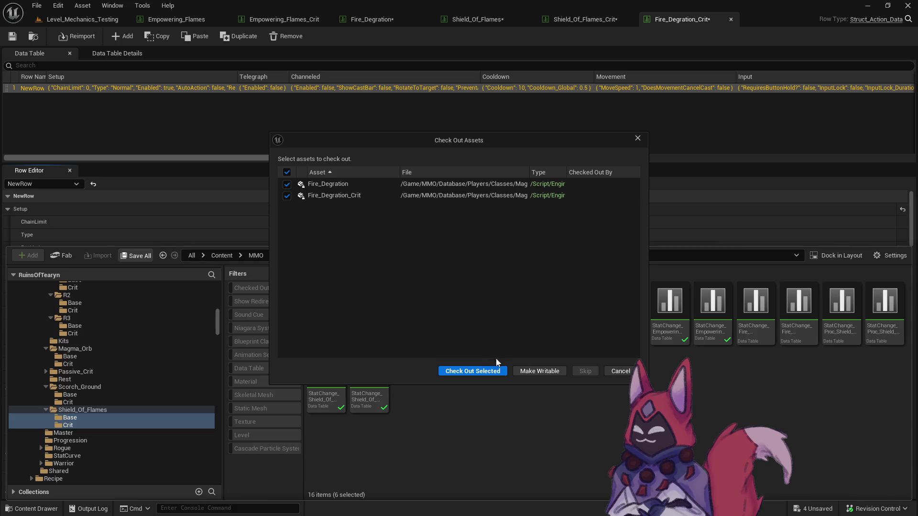
pyautogui.click(493, 371)
pyautogui.rightClick(179, 20)
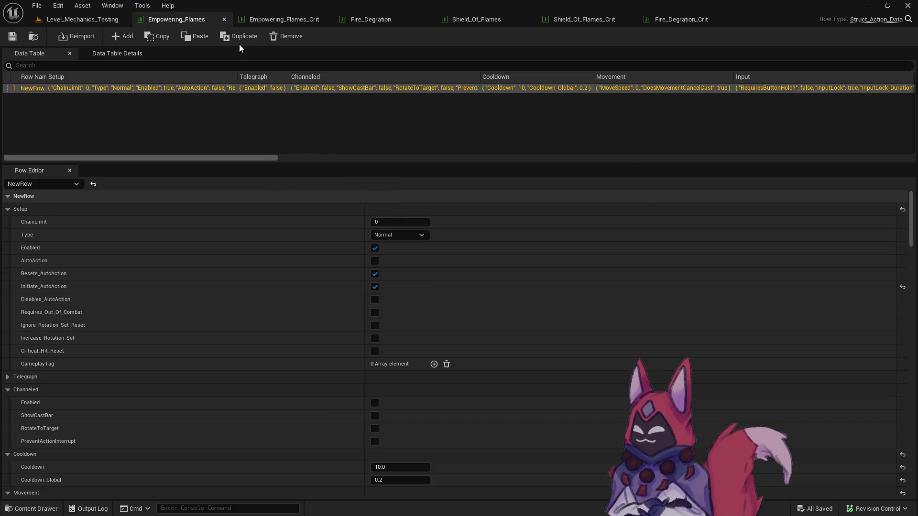
pyautogui.click(224, 20)
pyautogui.hotkey('ctrl', 'space')
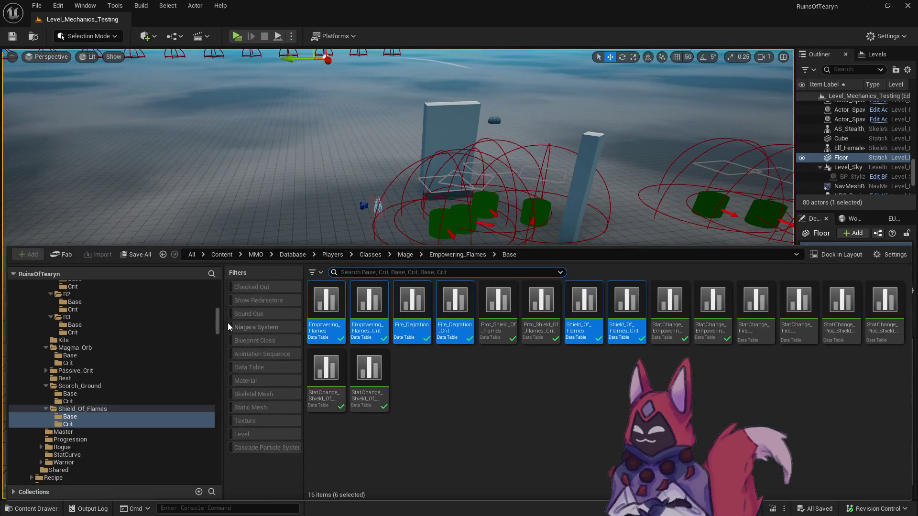
# Select the Scorch_Ground, Blazing_Trail and Fire_Explosion Base and Crit folders together
pyautogui.click(120, 396)
pyautogui.keyDown('shift'); pyautogui.click(119, 401); pyautogui.keyUp('shift')
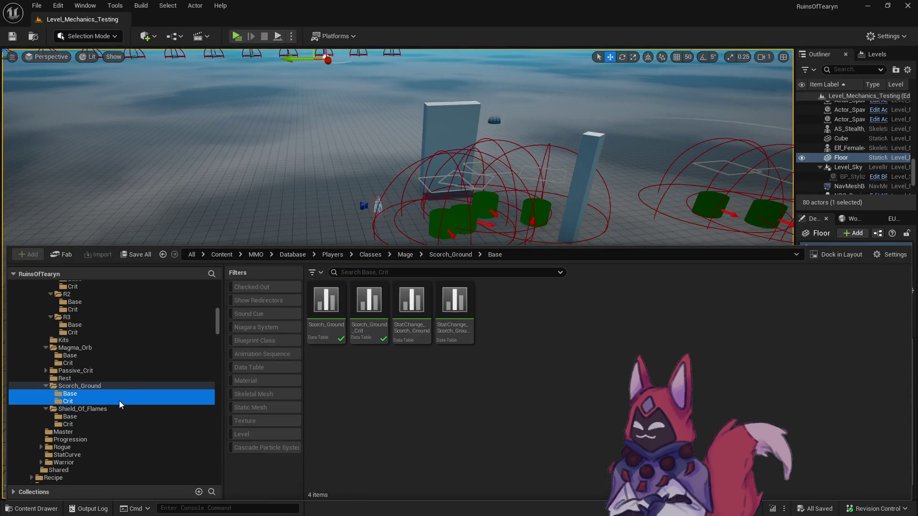
pyautogui.scroll(6, 110, 355)
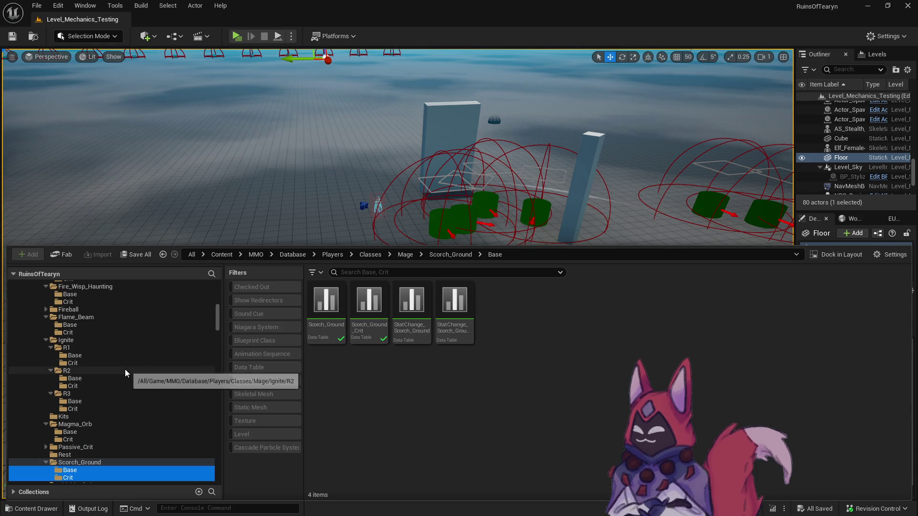
pyautogui.scroll(7, 117, 369)
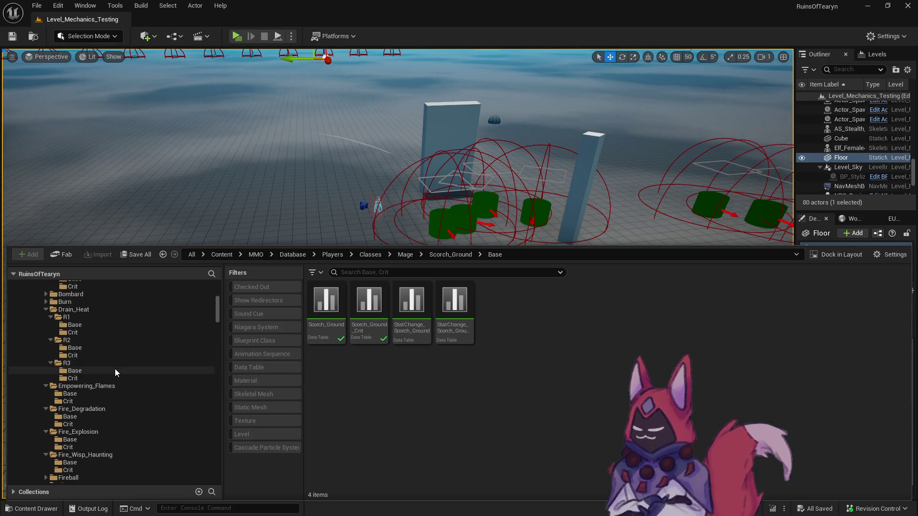
pyautogui.scroll(1, 116, 373)
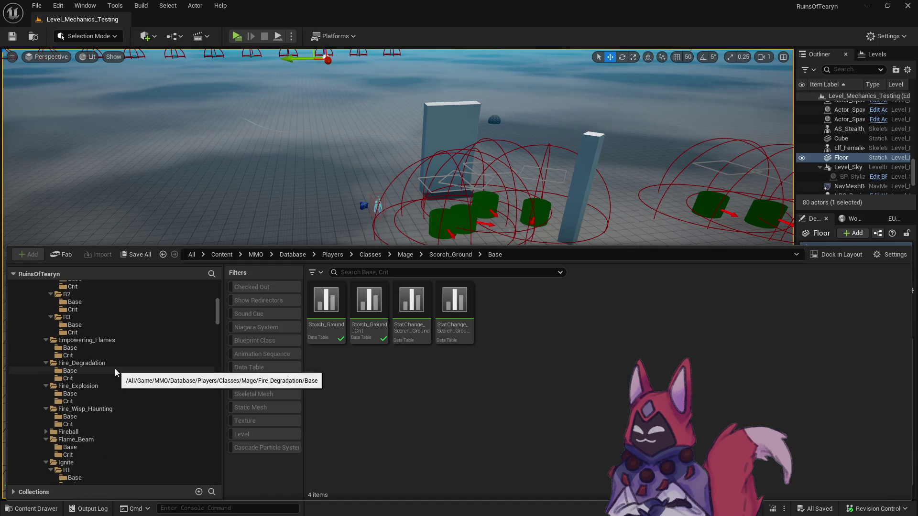
pyautogui.scroll(3, 115, 368)
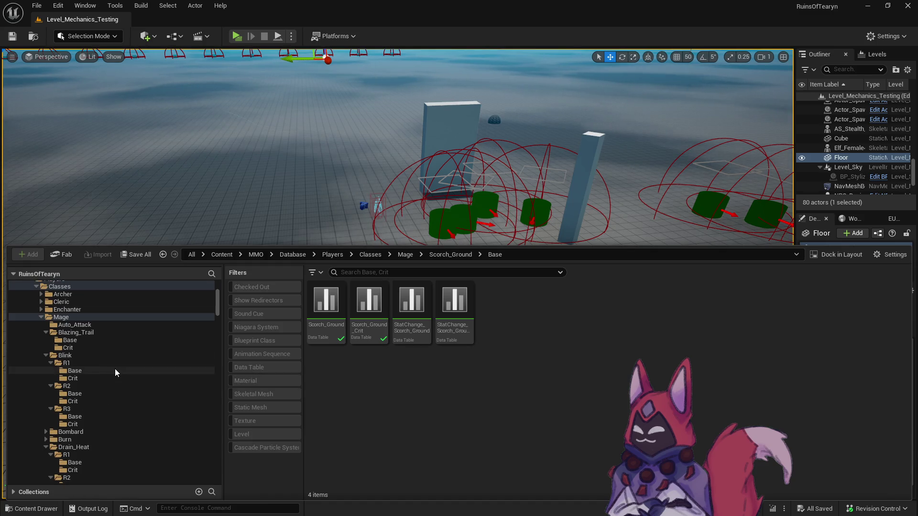
pyautogui.keyDown('ctrl'); pyautogui.click(85, 340); pyautogui.keyUp('ctrl')
pyautogui.keyDown('ctrl'); pyautogui.click(86, 347); pyautogui.keyUp('ctrl')
pyautogui.scroll(-7, 131, 400)
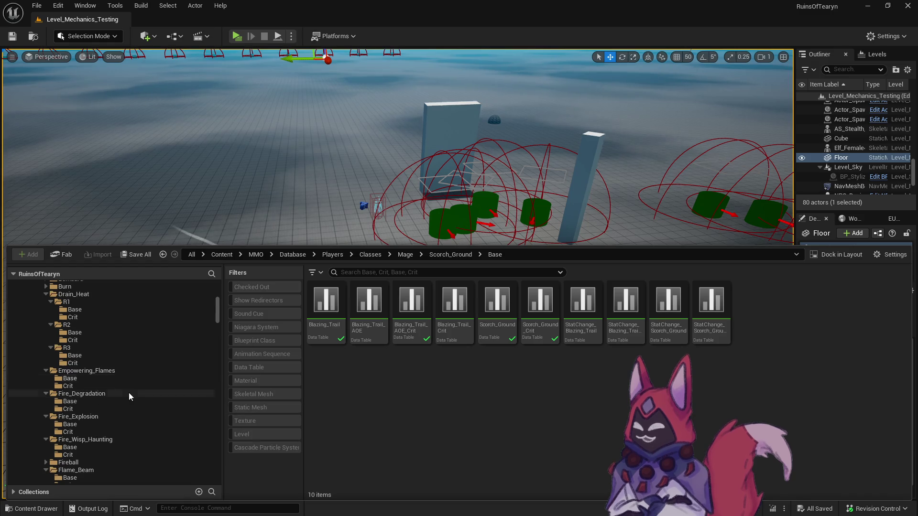
pyautogui.scroll(-2, 128, 392)
pyautogui.keyDown('ctrl'); pyautogui.click(122, 393); pyautogui.keyUp('ctrl')
pyautogui.keyDown('ctrl'); pyautogui.click(111, 402); pyautogui.keyUp('ctrl')
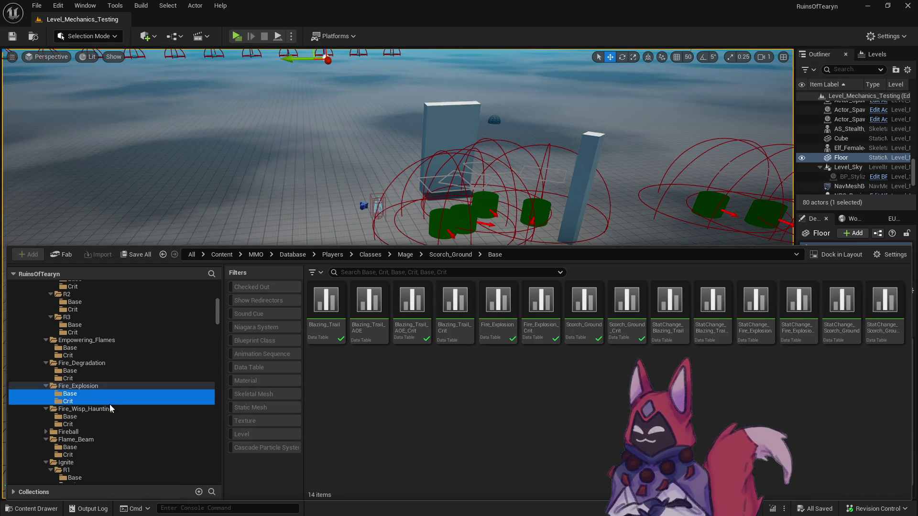
# Select the six base and crit tables, leaving out both Blazing_Trail AOE tables, and open them
pyautogui.click(328, 338)
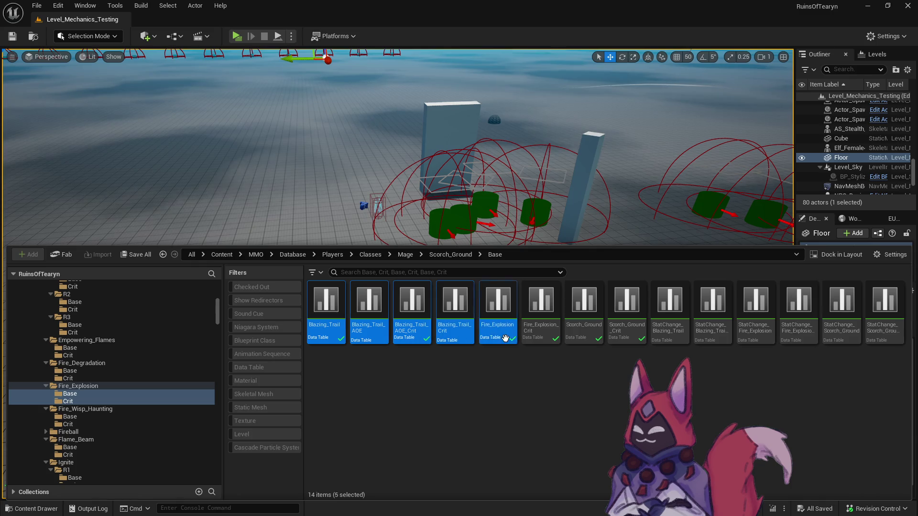
pyautogui.keyDown('ctrl'); pyautogui.click(584, 338); pyautogui.keyUp('ctrl')
pyautogui.keyDown('ctrl'); pyautogui.click(613, 339); pyautogui.keyUp('ctrl')
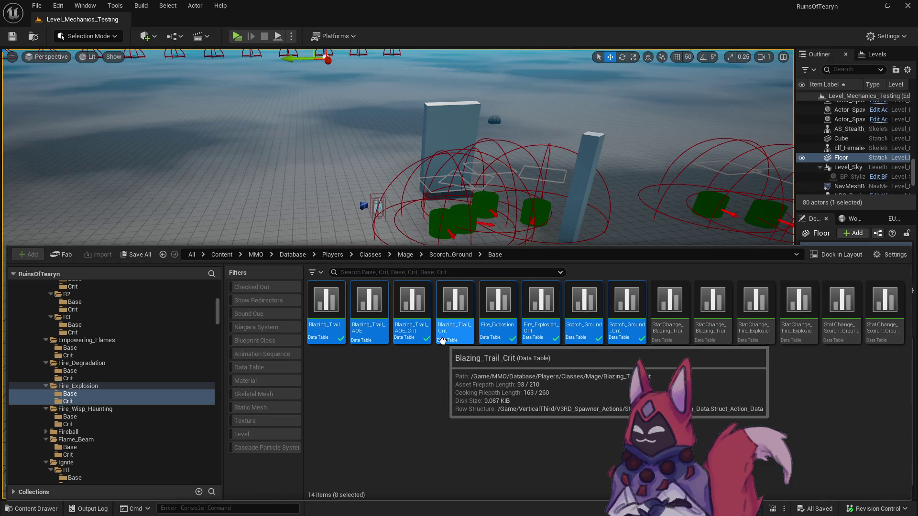
pyautogui.keyDown('ctrl'); pyautogui.click(415, 335); pyautogui.keyUp('ctrl')
pyautogui.keyDown('ctrl'); pyautogui.click(369, 330); pyautogui.keyUp('ctrl')
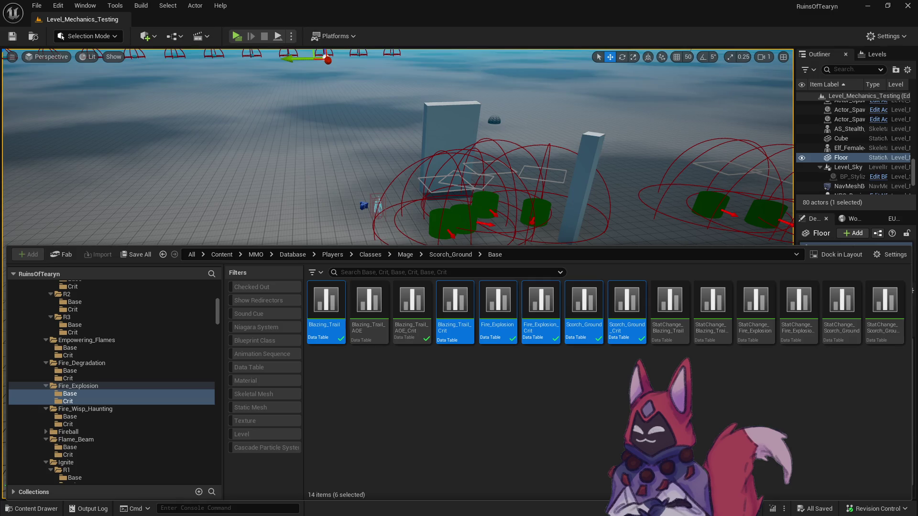
pyautogui.doubleClick(436, 297)
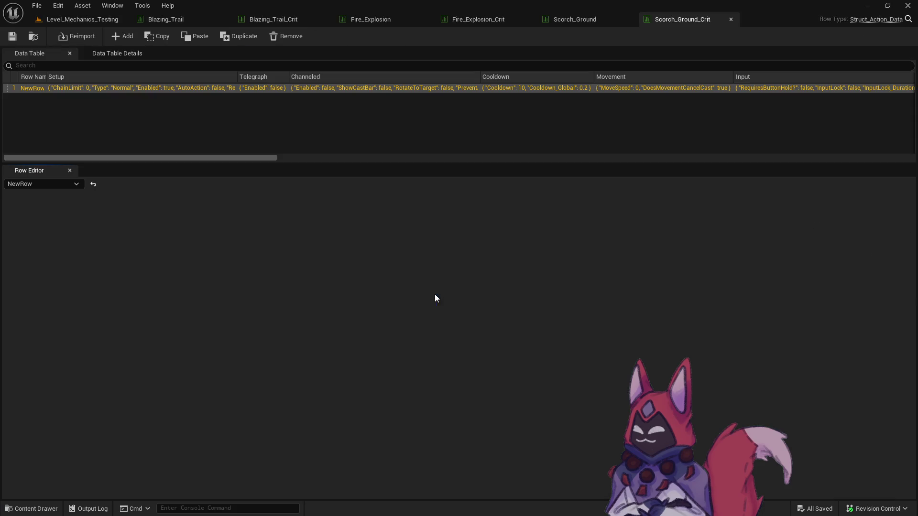
# Set the cooldown to 15 in Blazing_Trail and Blazing_Trail_Crit
pyautogui.click(173, 21)
pyautogui.scroll(-4, 404, 366)
pyautogui.click(406, 376)
pyautogui.write('15')
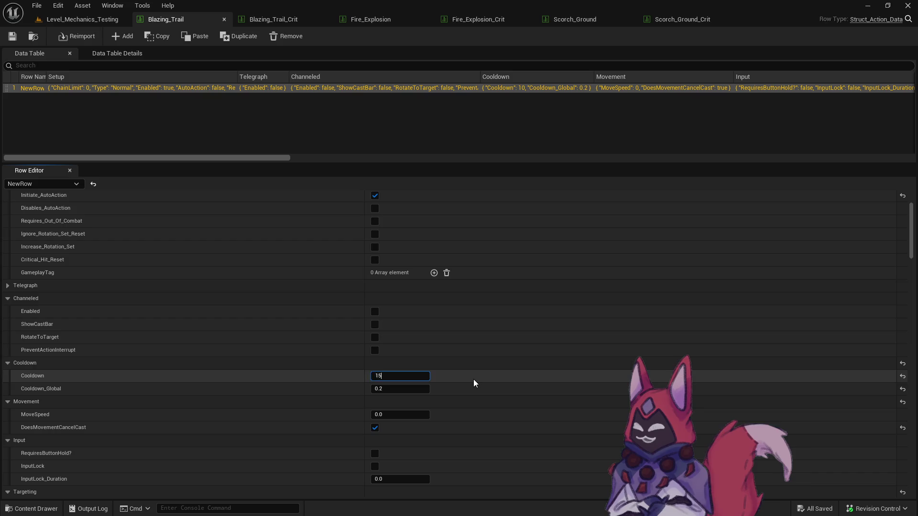
pyautogui.press('Return')
pyautogui.click(289, 20)
pyautogui.click(420, 468)
pyautogui.write('15')
pyautogui.press('Return')
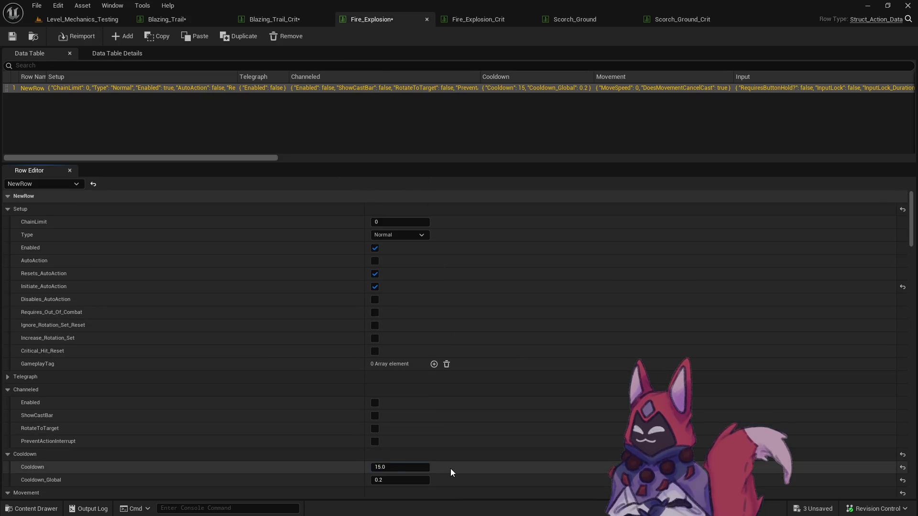
# Set the cooldown to 15 in Fire_Explosion_Crit, Scorch_Ground and Scorch_Ground_Crit
pyautogui.click(479, 19)
pyautogui.click(430, 467)
pyautogui.write('15')
pyautogui.press('Return')
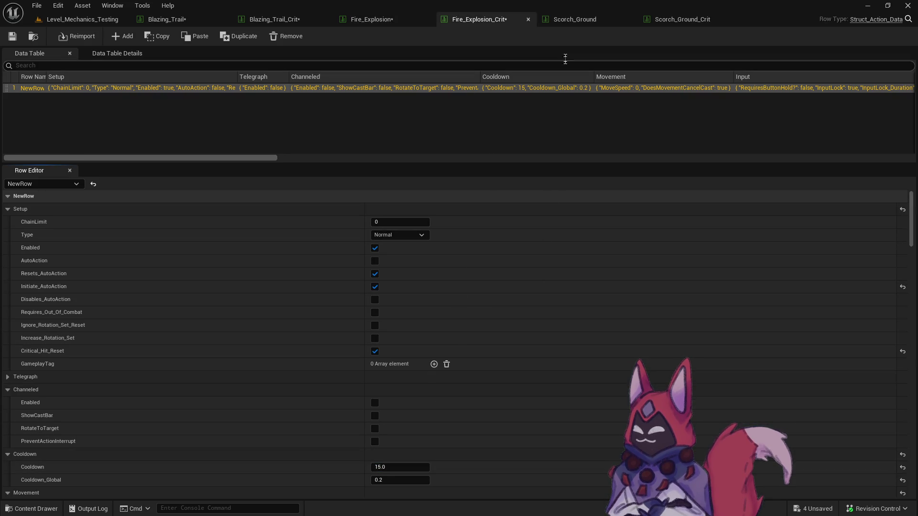
pyautogui.click(574, 19)
pyautogui.write('15')
pyautogui.press('Return')
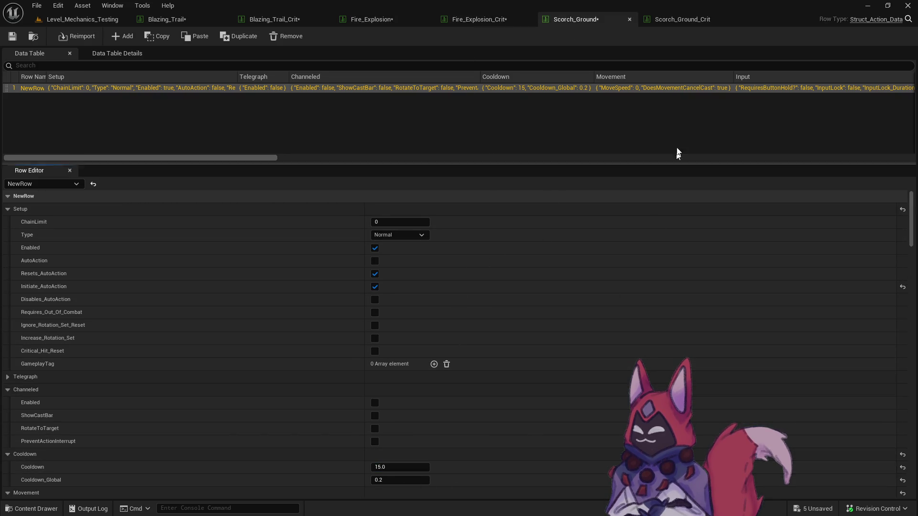
pyautogui.click(682, 19)
pyautogui.click(425, 468)
pyautogui.write('15')
pyautogui.press('Return')
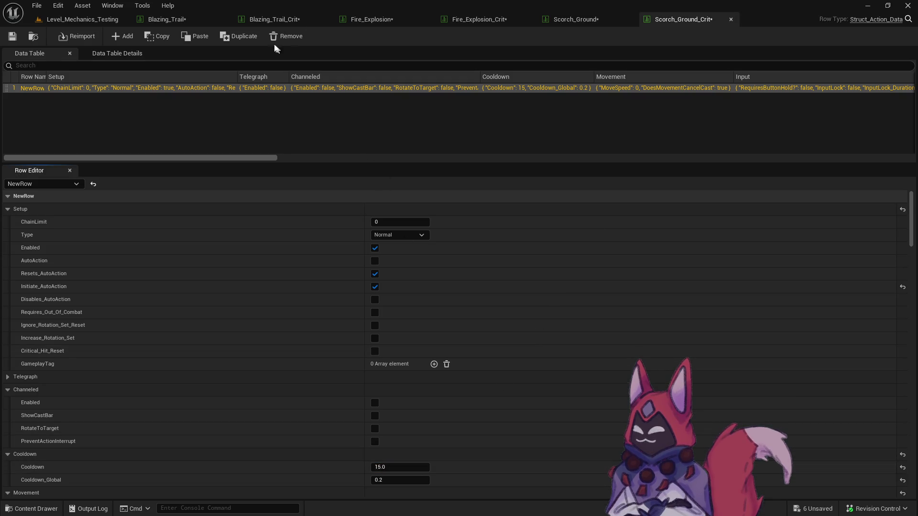
# Save all six edited tables and close every data table editor
pyautogui.click(83, 19)
pyautogui.hotkey('ctrl', 'space')
pyautogui.click(133, 254)
pyautogui.click(537, 371)
pyautogui.rightClick(187, 19)
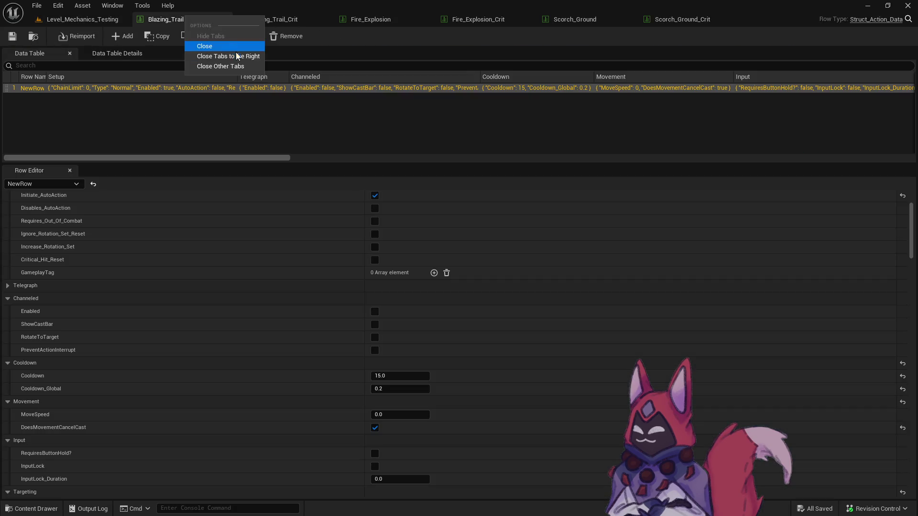
pyautogui.click(224, 19)
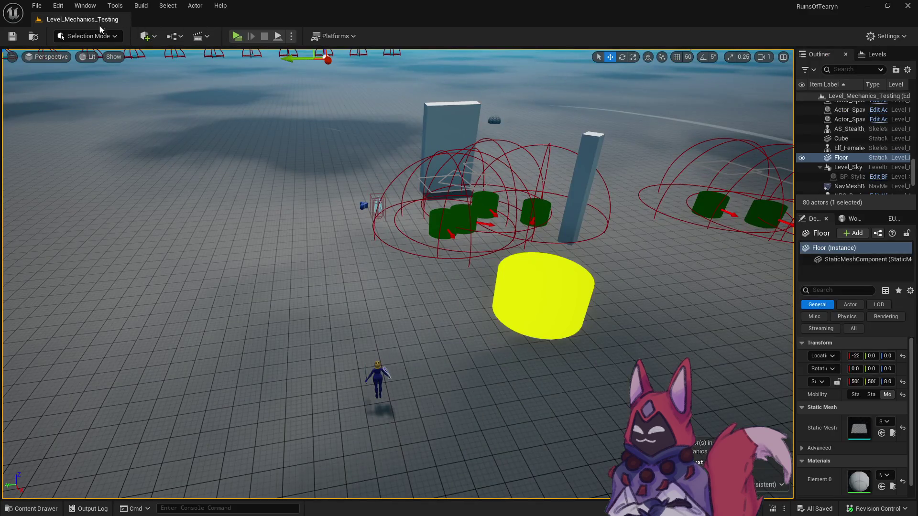
# Select the Fire_Wisp_Haunting, Flame_Beam and Magma_Orb Base and Crit folders, then open their six tables
pyautogui.hotkey('ctrl', 'space')
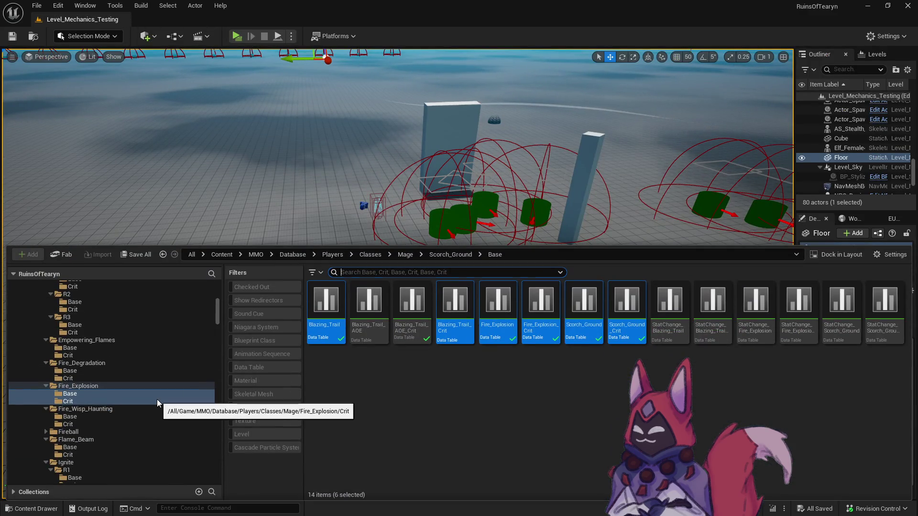
pyautogui.click(134, 417)
pyautogui.keyDown('ctrl'); pyautogui.click(106, 395); pyautogui.keyUp('ctrl')
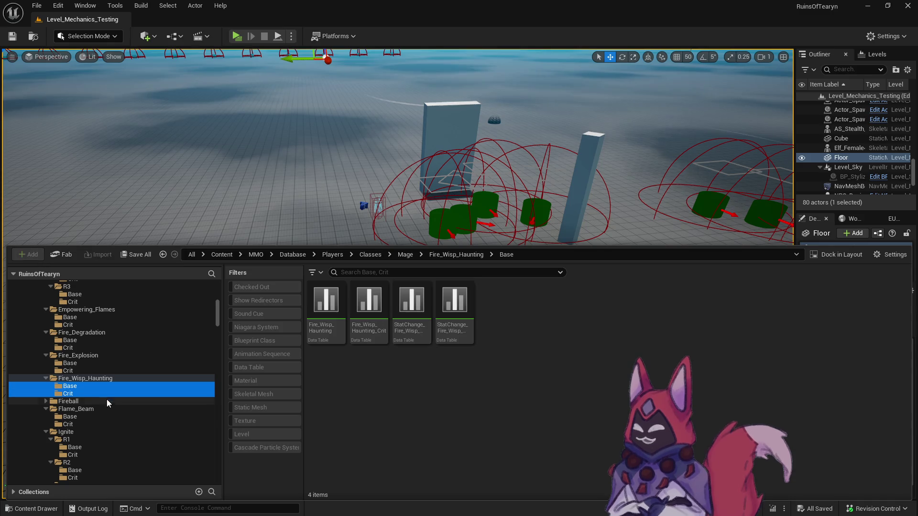
pyautogui.scroll(-3, 130, 411)
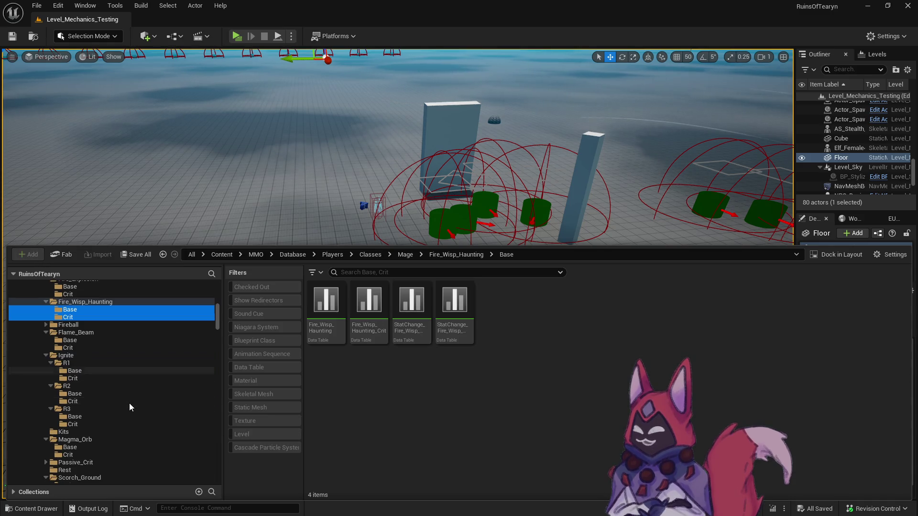
pyautogui.keyDown('ctrl'); pyautogui.click(103, 340); pyautogui.keyUp('ctrl')
pyautogui.keyDown('ctrl'); pyautogui.click(101, 347); pyautogui.keyUp('ctrl')
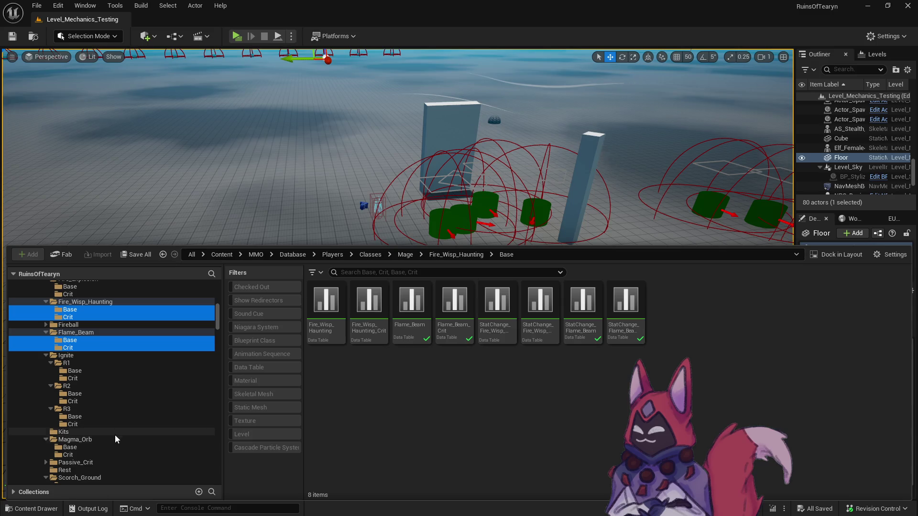
pyautogui.keyDown('ctrl'); pyautogui.click(111, 447); pyautogui.keyUp('ctrl')
pyautogui.keyDown('ctrl'); pyautogui.click(107, 454); pyautogui.keyUp('ctrl')
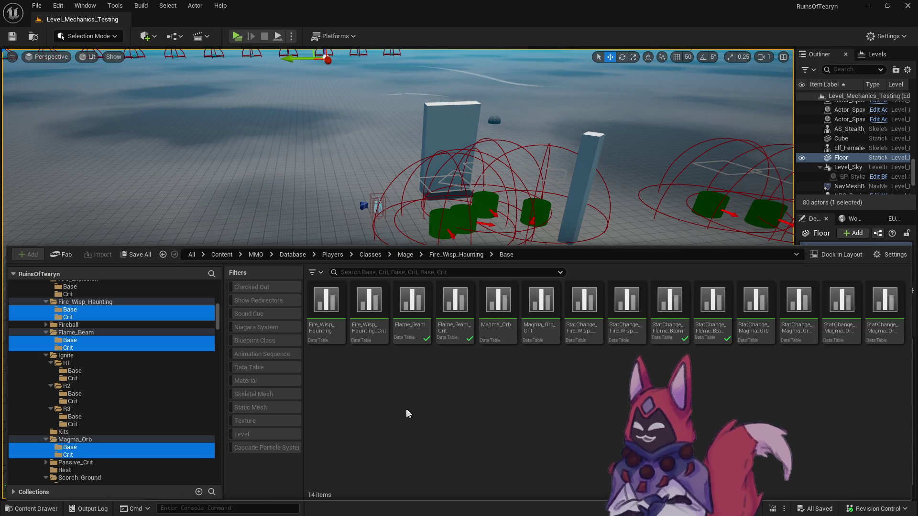
pyautogui.click(334, 335)
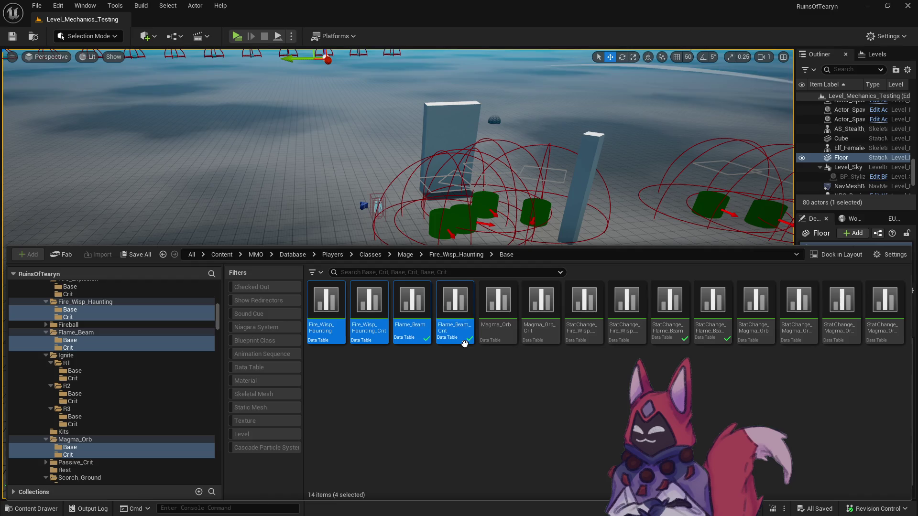
pyautogui.doubleClick(541, 339)
# Set the cooldown to 300 in Magma_Orb_Crit and Magma_Orb
pyautogui.scroll(-1, 417, 404)
pyautogui.click(401, 405)
pyautogui.write('60*')
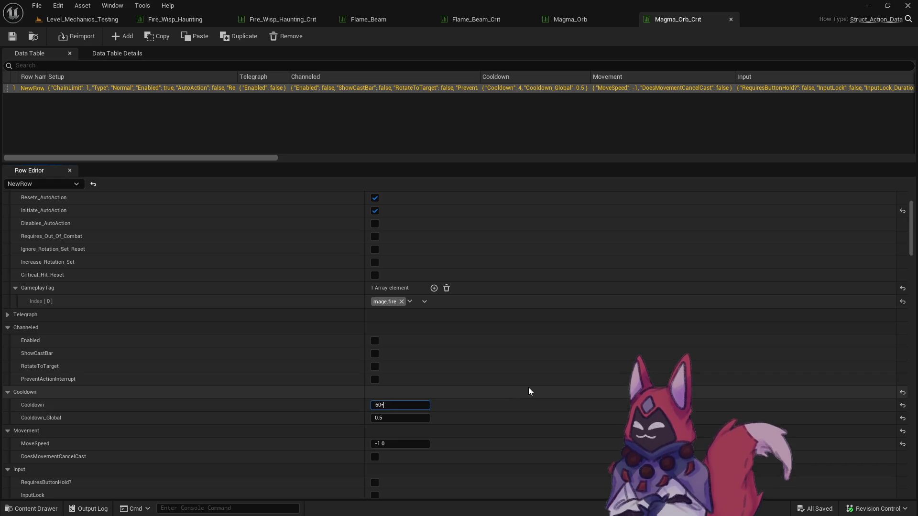
pyautogui.write('5')
pyautogui.press('Return')
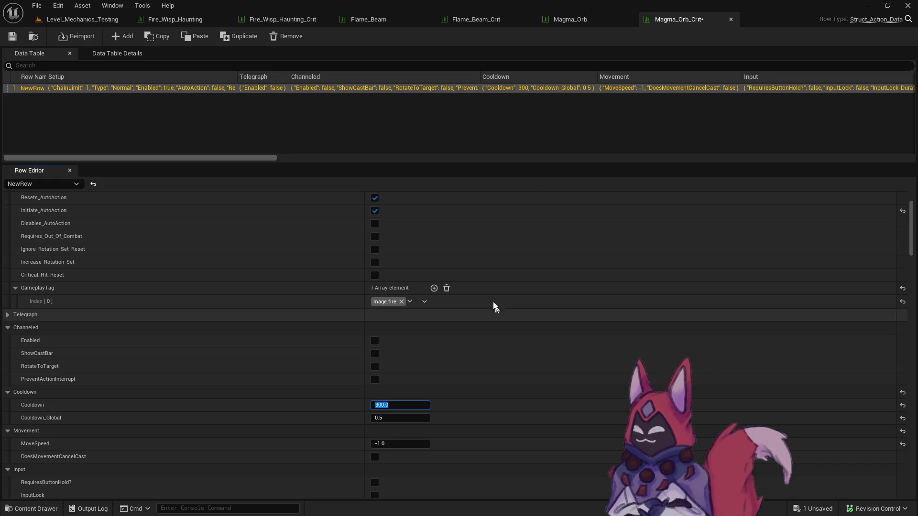
pyautogui.click(582, 21)
pyautogui.click(408, 481)
pyautogui.write('300')
pyautogui.press('Return')
# Paste a 300 cooldown into Flame_Beam_Crit, Flame_Beam, Fire_Wisp_Haunting_Crit and Fire_Wisp_Haunting
pyautogui.click(475, 19)
pyautogui.click(379, 467)
pyautogui.write('300.0')
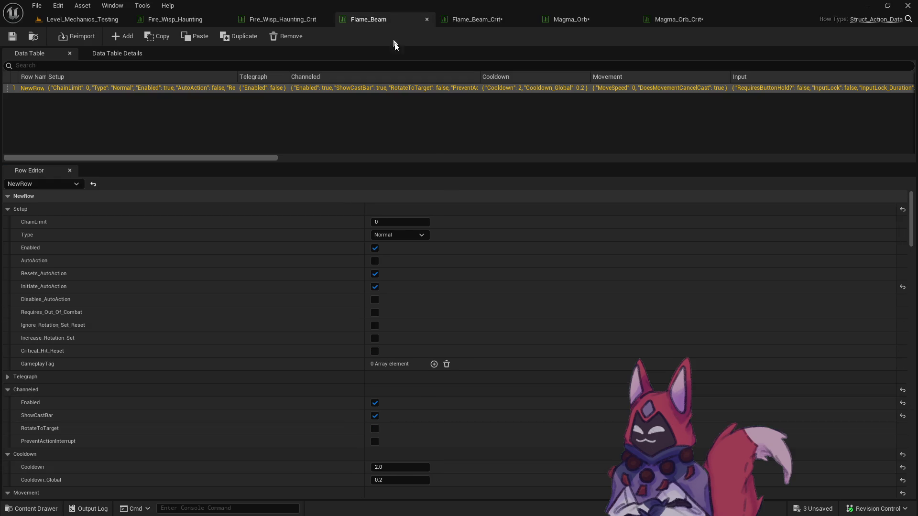
pyautogui.click(379, 467)
pyautogui.write('300.0')
pyautogui.click(254, 19)
pyautogui.click(379, 481)
pyautogui.hotkey('ctrl', 'v')
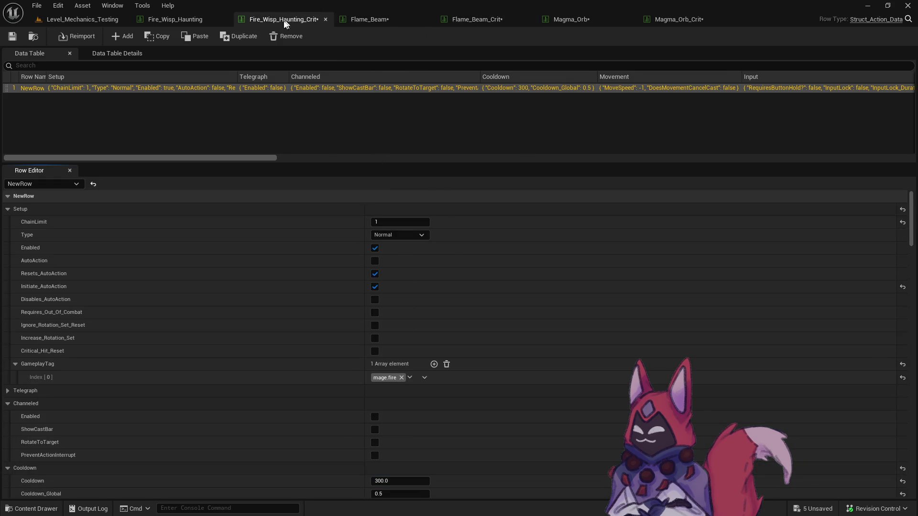
pyautogui.click(183, 19)
pyautogui.click(408, 480)
pyautogui.write('300.0')
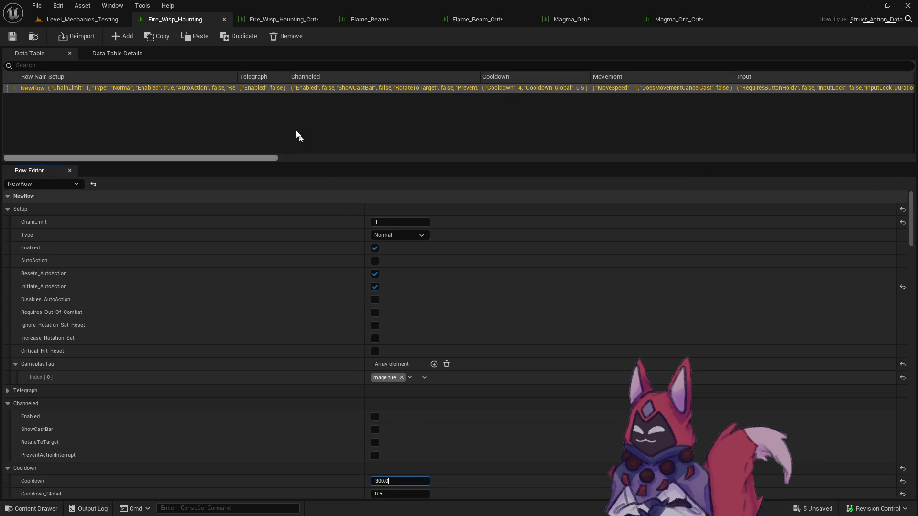
pyautogui.press('Return')
# Close the data table editors and return to the Content Browser
pyautogui.rightClick(174, 22)
pyautogui.press('Escape')
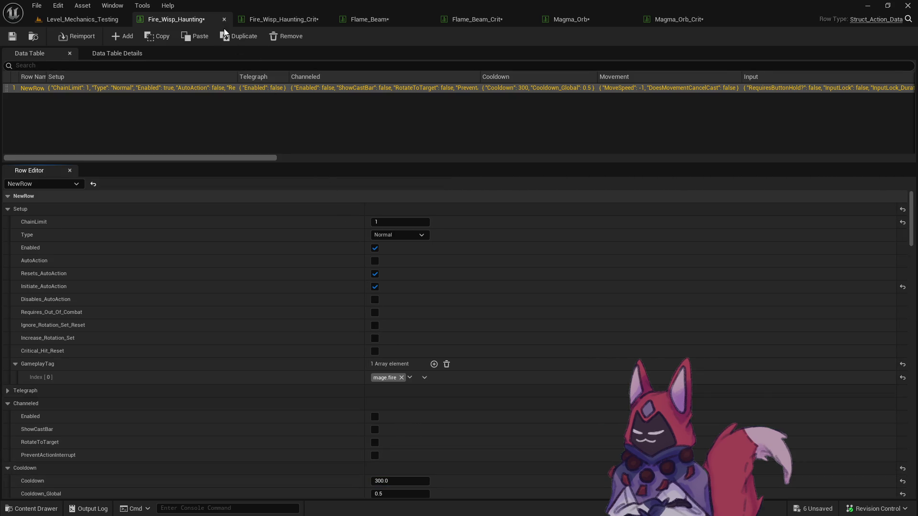
pyautogui.click(224, 19)
pyautogui.hotkey('ctrl', 'space')
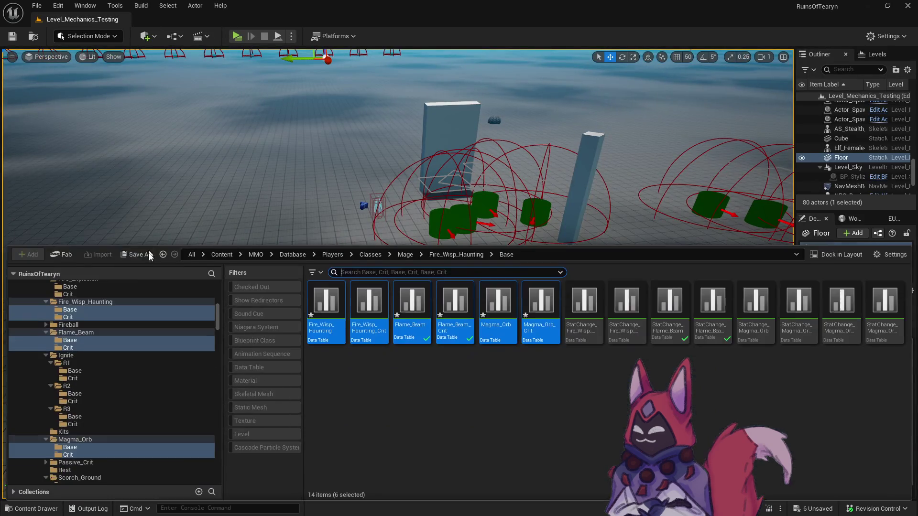
# Save the six edited tables, checking them out so the save succeeds
pyautogui.click(139, 256)
pyautogui.click(526, 372)
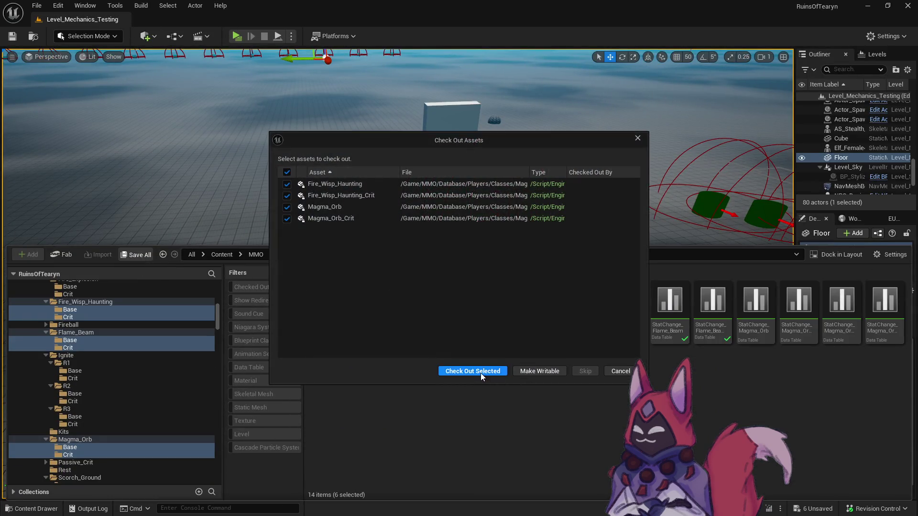
pyautogui.click(481, 373)
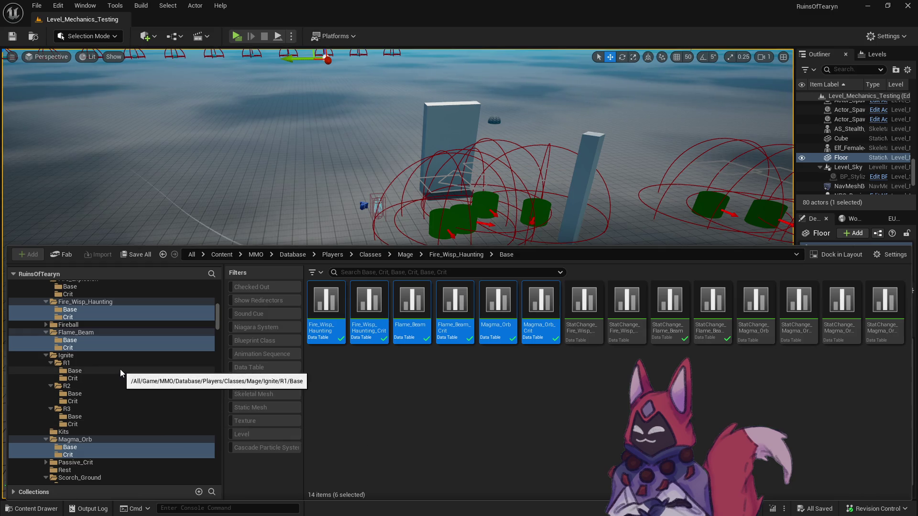
# Select Drain_Heat's R1, R2 and R3 Base and Crit folders
pyautogui.scroll(-7, 116, 392)
pyautogui.scroll(10, 95, 389)
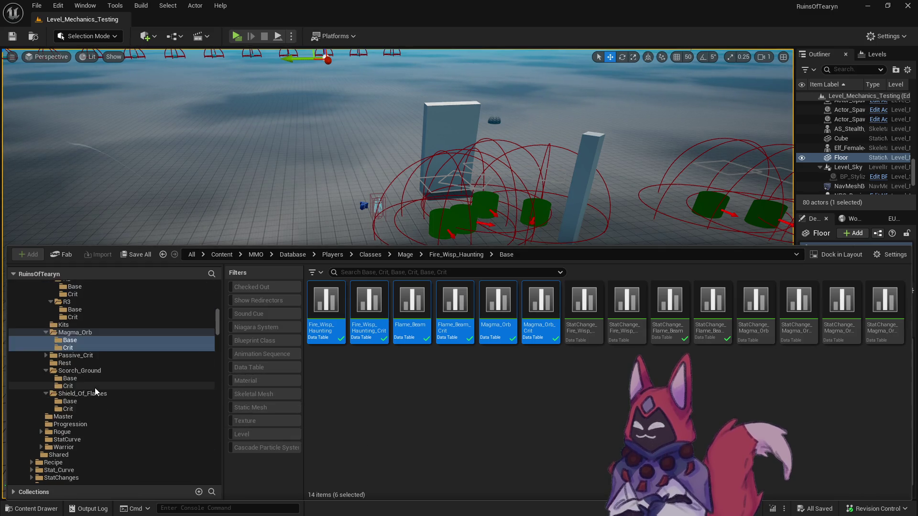
pyautogui.scroll(3, 94, 389)
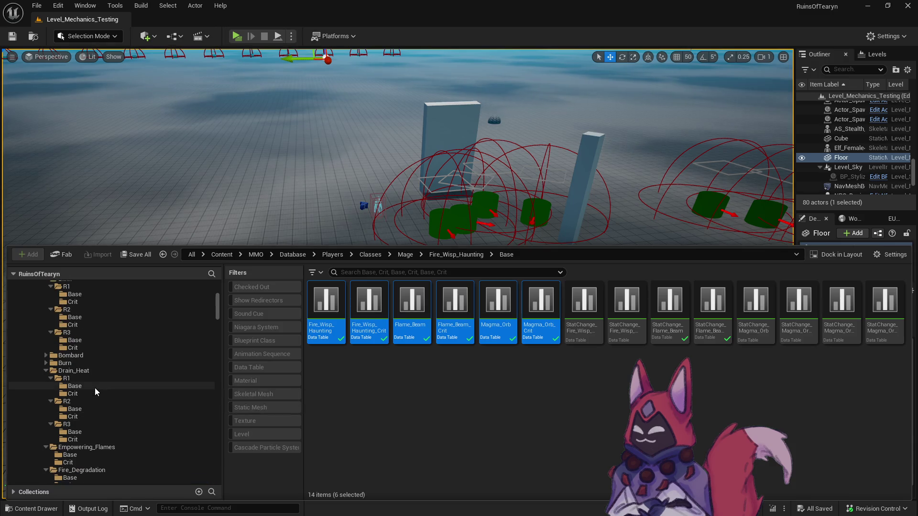
pyautogui.click(82, 379)
pyautogui.click(79, 386)
pyautogui.keyDown('ctrl'); pyautogui.click(81, 394); pyautogui.keyUp('ctrl')
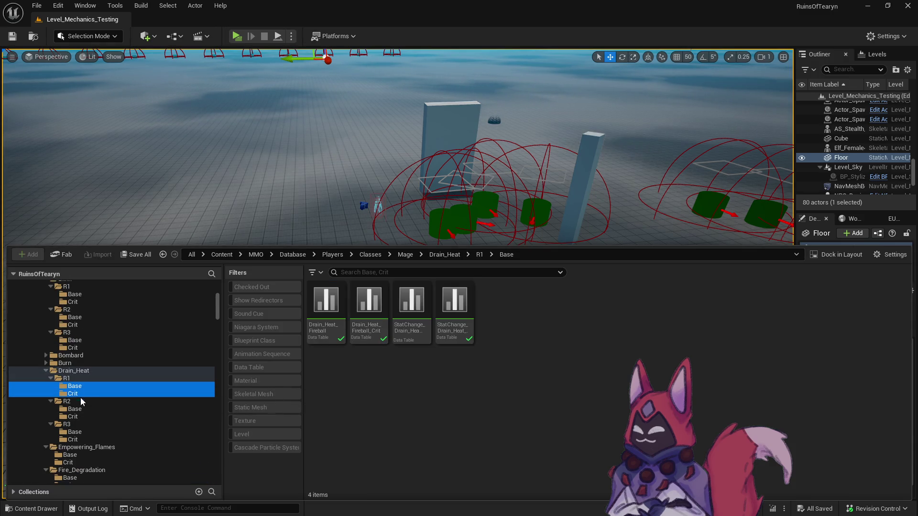
pyautogui.keyDown('ctrl'); pyautogui.click(81, 409); pyautogui.keyUp('ctrl')
pyautogui.keyDown('ctrl'); pyautogui.click(80, 417); pyautogui.keyUp('ctrl')
pyautogui.keyDown('ctrl'); pyautogui.click(79, 431); pyautogui.keyUp('ctrl')
pyautogui.keyDown('ctrl'); pyautogui.click(79, 440); pyautogui.keyUp('ctrl')
# Open the six Drain_Heat tables and view Drain_Heat_Burn
pyautogui.click(327, 307)
pyautogui.keyDown('shift'); pyautogui.click(540, 336); pyautogui.keyUp('shift')
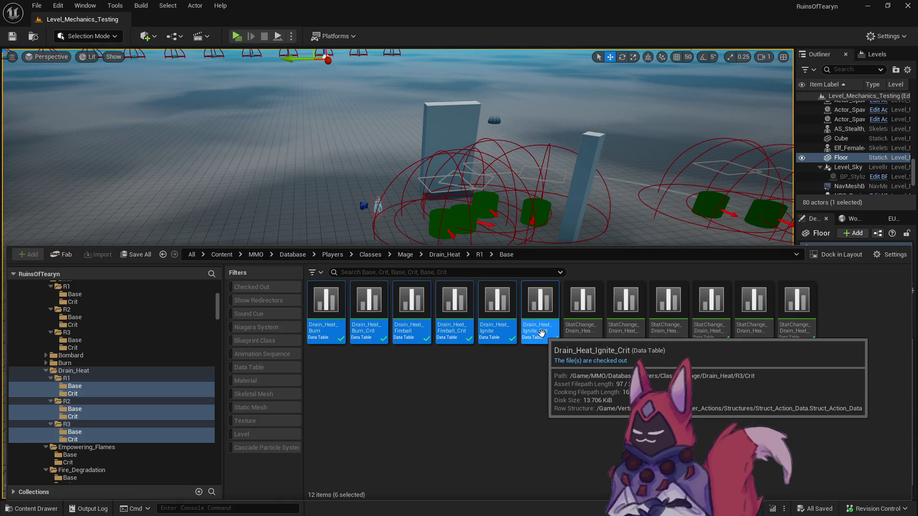
pyautogui.doubleClick(540, 336)
pyautogui.click(192, 17)
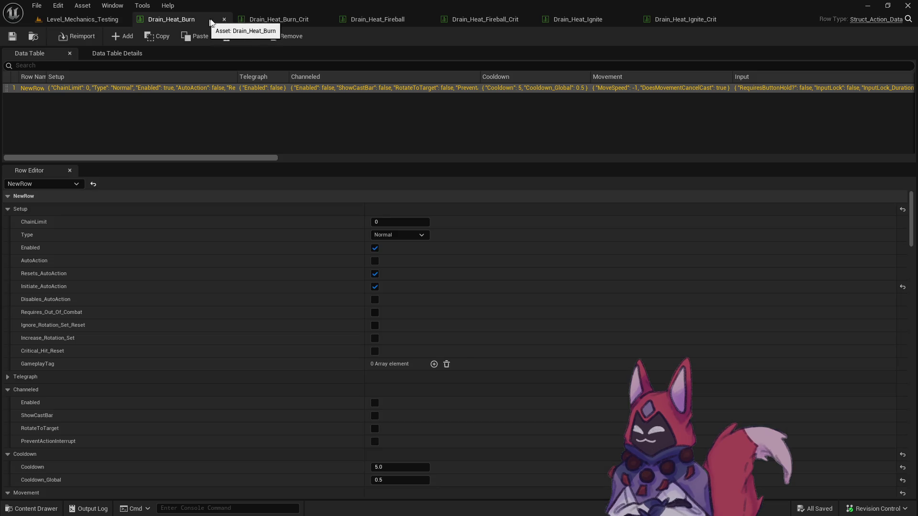
# Check the Burn, Burn_Crit and Fireball cooldowns and set Fireball_Crit's cooldown to 10
pyautogui.click(388, 469)
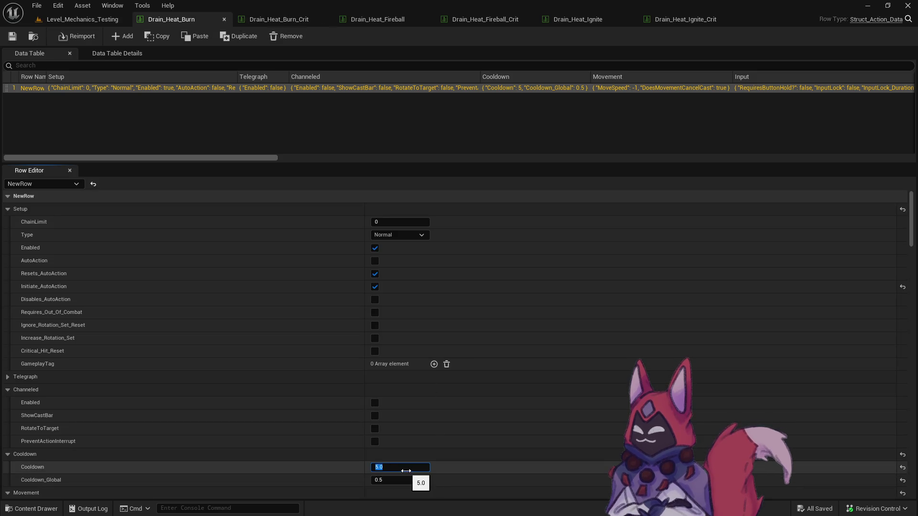
pyautogui.write('10')
pyautogui.click(294, 19)
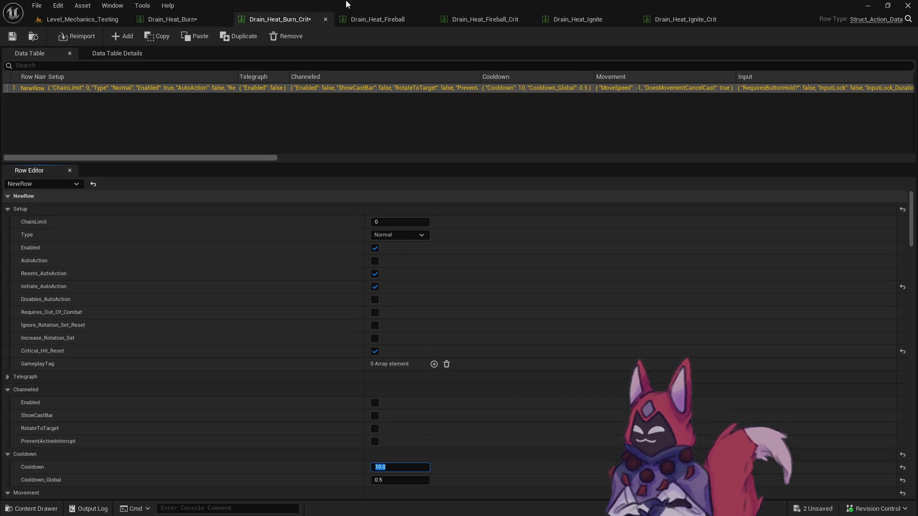
pyautogui.click(398, 15)
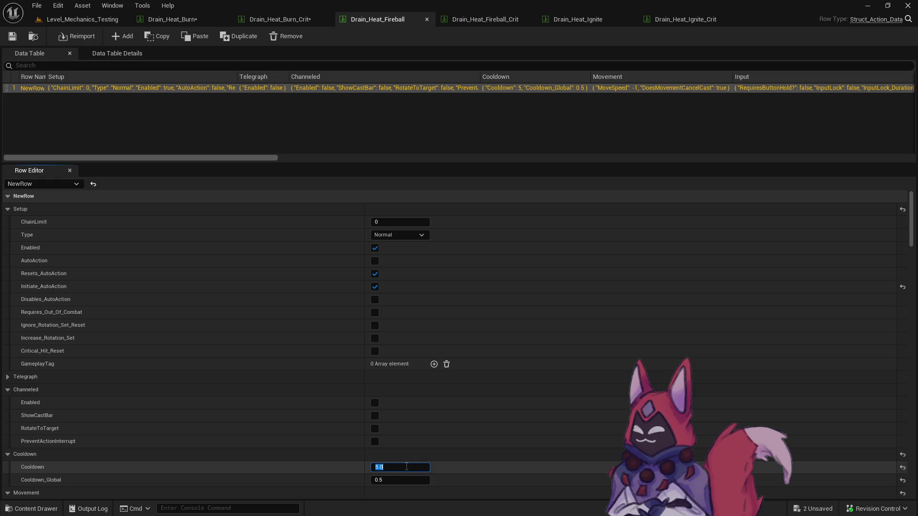
pyautogui.click(473, 20)
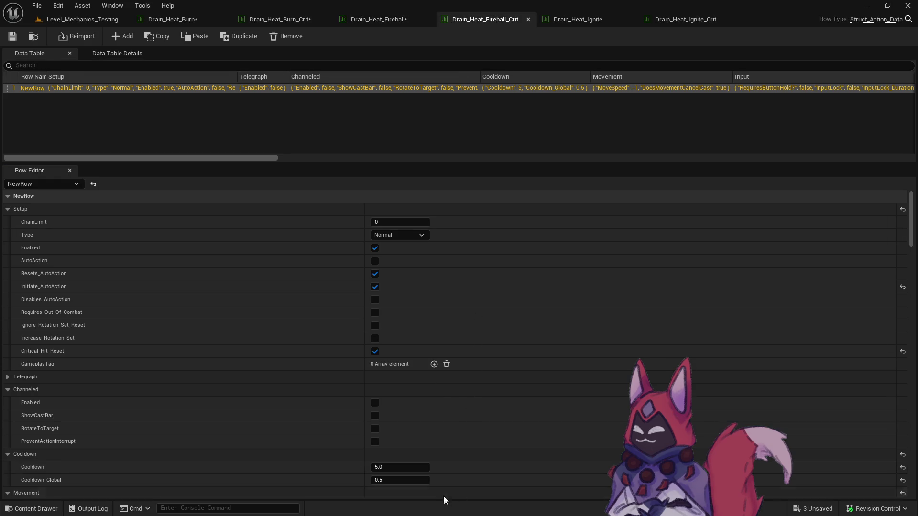
pyautogui.click(411, 471)
pyautogui.write('10')
pyautogui.press('Return')
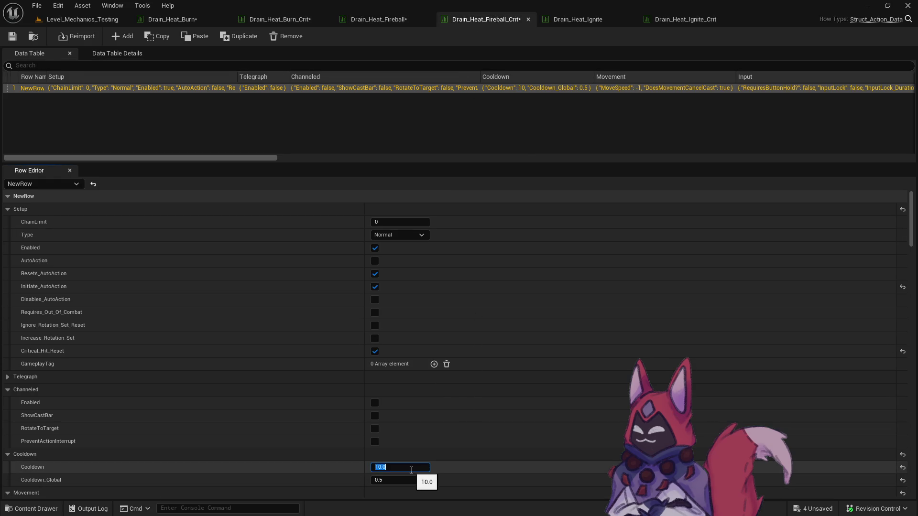
# Edit the Ignite and Ignite_Crit cooldowns, then return to the Drain_Heat_Burn tab
pyautogui.click(584, 21)
pyautogui.click(411, 470)
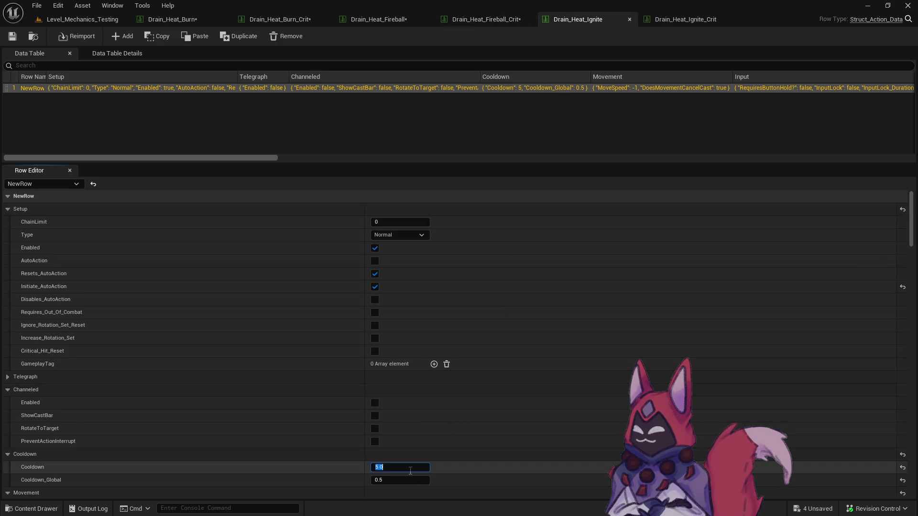
pyautogui.click(697, 21)
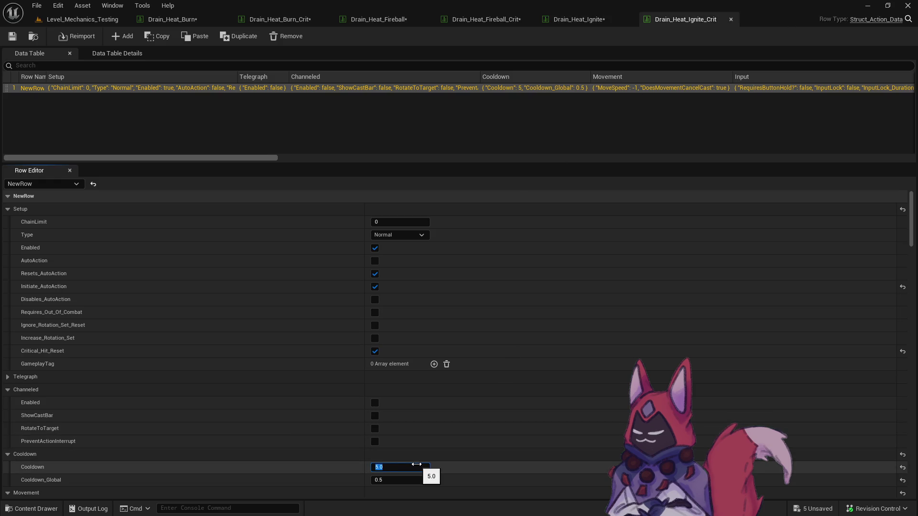
pyautogui.write('10')
pyautogui.click(191, 17)
pyautogui.rightClick(191, 17)
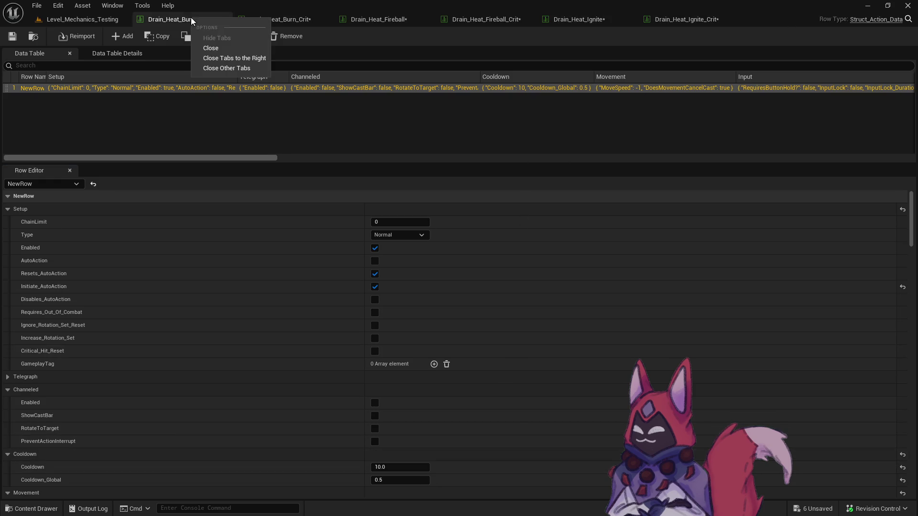
pyautogui.press('Escape')
# Close the Drain_Heat tabs and save all modified tables
pyautogui.click(223, 19)
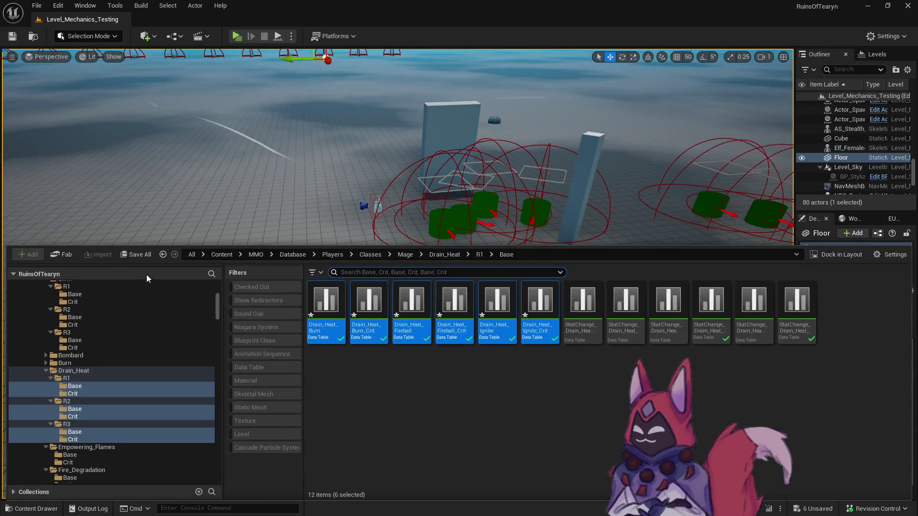
pyautogui.click(147, 259)
pyautogui.click(539, 371)
# Select Bombard's R1, R2 and R3 Base and Crit folders
pyautogui.click(370, 396)
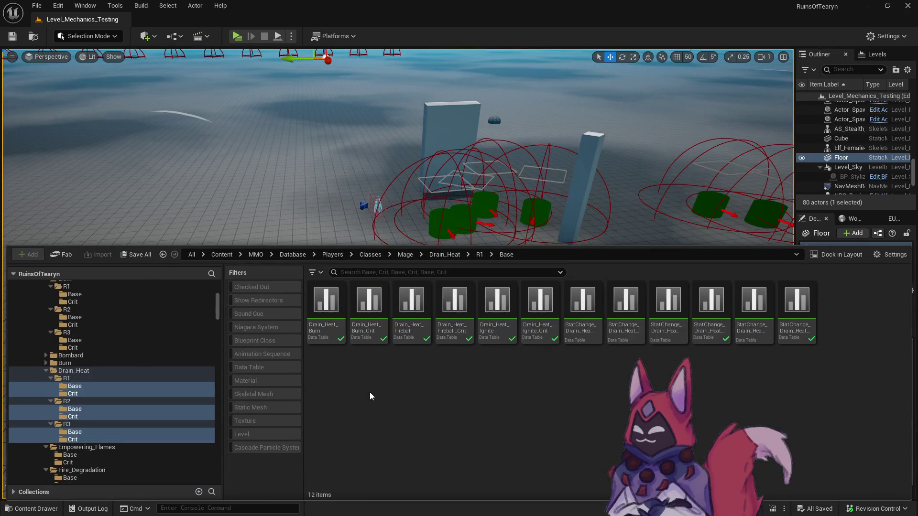
pyautogui.scroll(2, 121, 388)
pyautogui.doubleClick(63, 388)
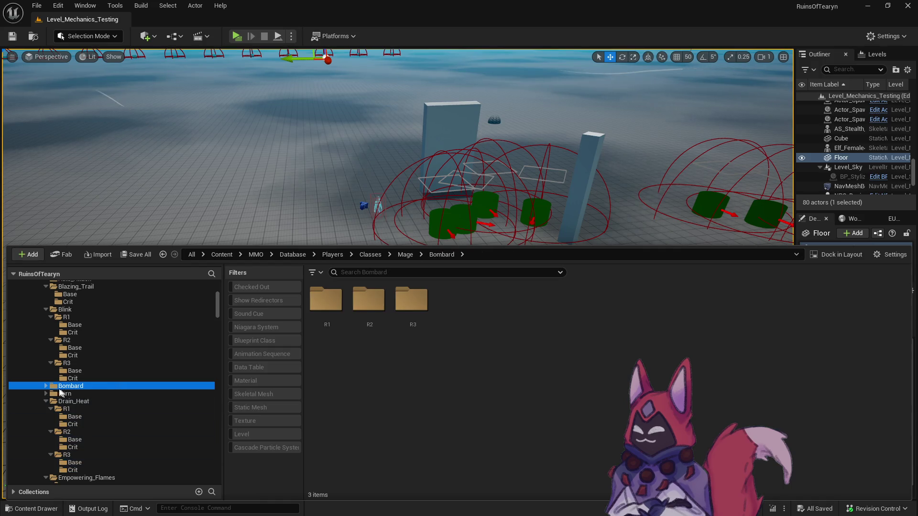
pyautogui.scroll(-3, 64, 389)
pyautogui.click(51, 332)
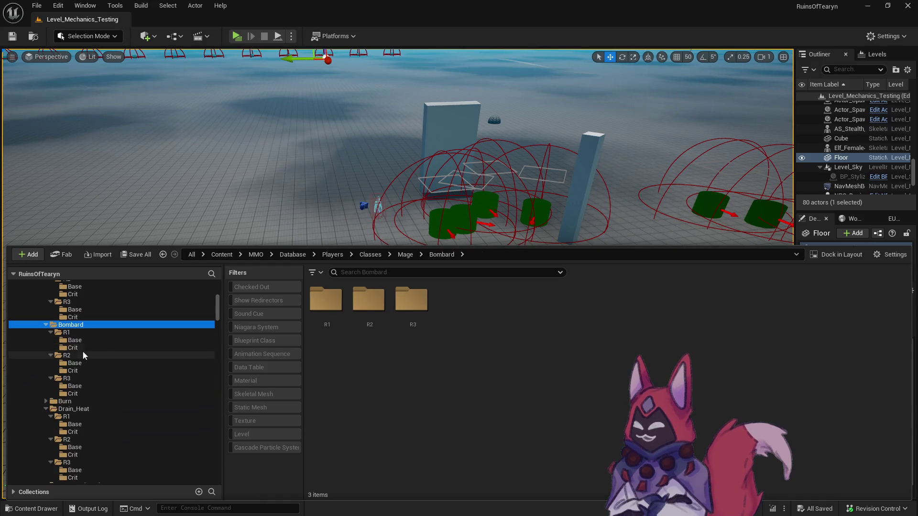
pyautogui.click(93, 348)
pyautogui.keyDown('ctrl'); pyautogui.click(96, 340); pyautogui.keyUp('ctrl')
pyautogui.keyDown('ctrl'); pyautogui.click(88, 363); pyautogui.keyUp('ctrl')
pyautogui.keyDown('ctrl'); pyautogui.click(91, 372); pyautogui.keyUp('ctrl')
pyautogui.keyDown('ctrl'); pyautogui.click(97, 387); pyautogui.keyUp('ctrl')
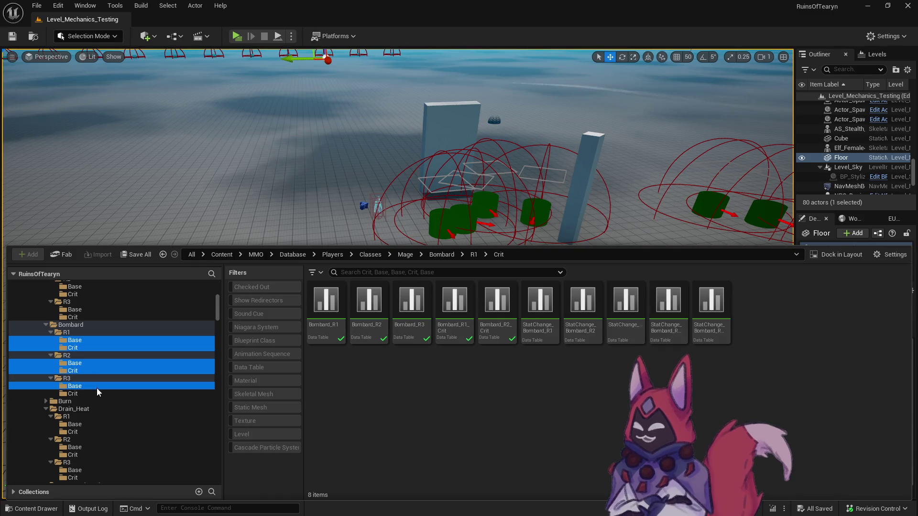
pyautogui.keyDown('ctrl'); pyautogui.click(102, 394); pyautogui.keyUp('ctrl')
# Open the six Bombard tables and review their 4.0 cooldowns tab by tab
pyautogui.click(326, 311)
pyautogui.keyDown('shift'); pyautogui.click(537, 337); pyautogui.keyUp('shift')
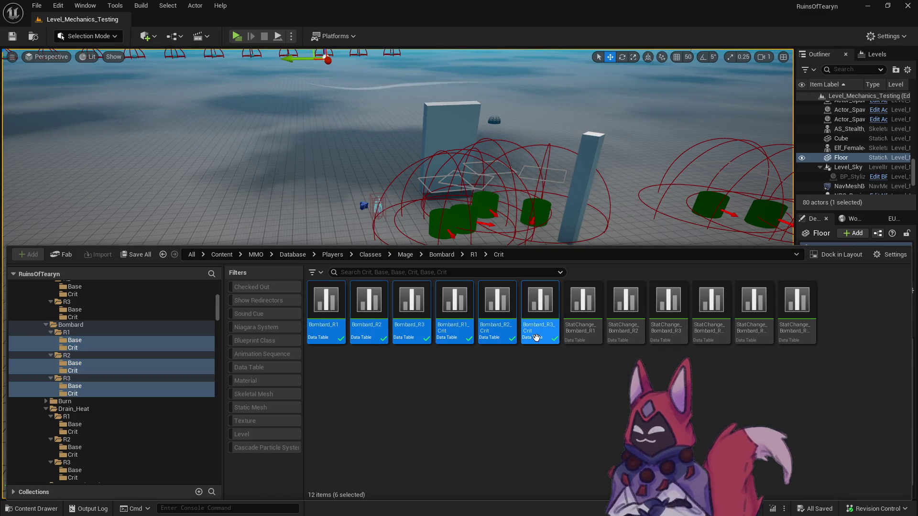
pyautogui.press('Return')
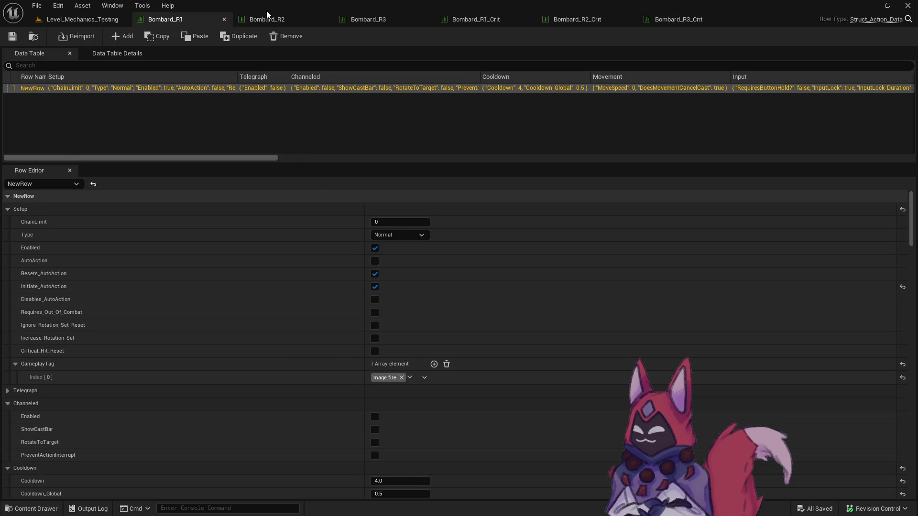
pyautogui.click(275, 19)
pyautogui.click(365, 20)
pyautogui.click(508, 21)
pyautogui.click(592, 21)
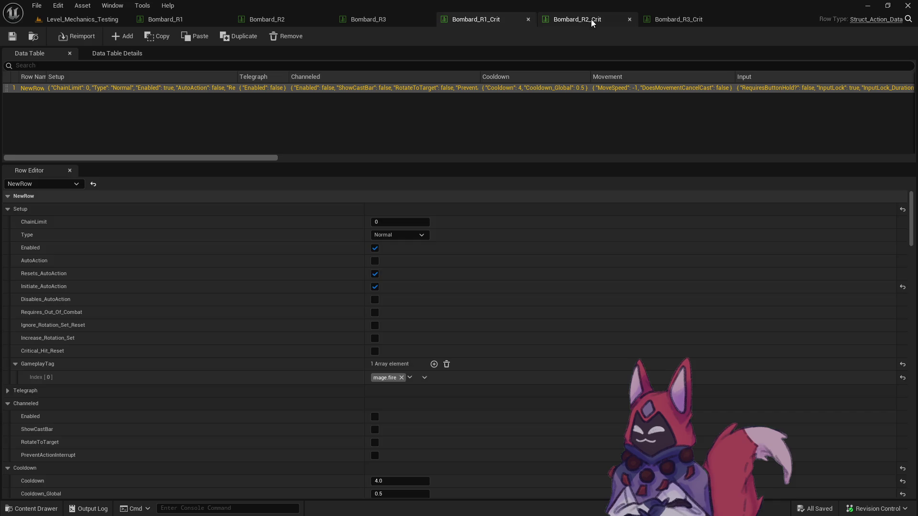
pyautogui.click(592, 22)
pyautogui.rightClick(168, 22)
# Close all the Bombard tables and expand the Fireball R1, R2 and R3 folders
pyautogui.click(227, 54)
pyautogui.click(224, 19)
pyautogui.hotkey('ctrl', 'space')
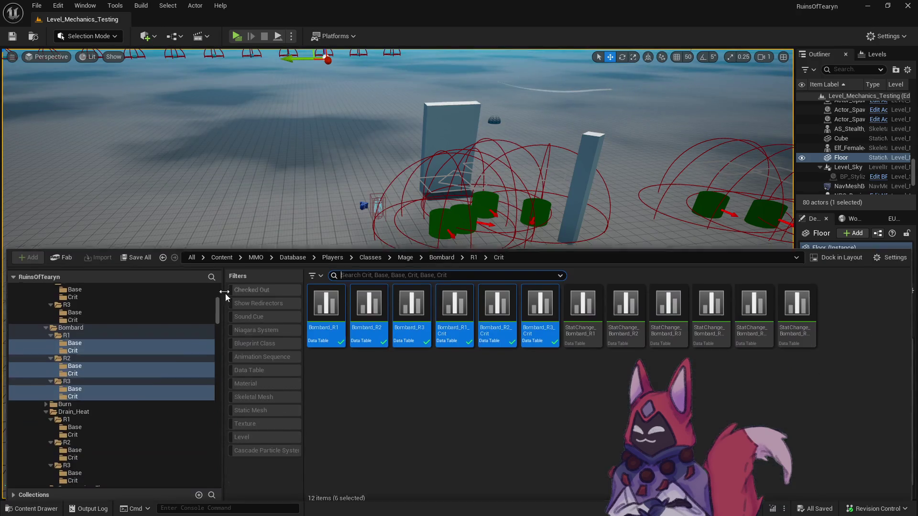
pyautogui.scroll(3, 105, 409)
pyautogui.scroll(-10, 105, 409)
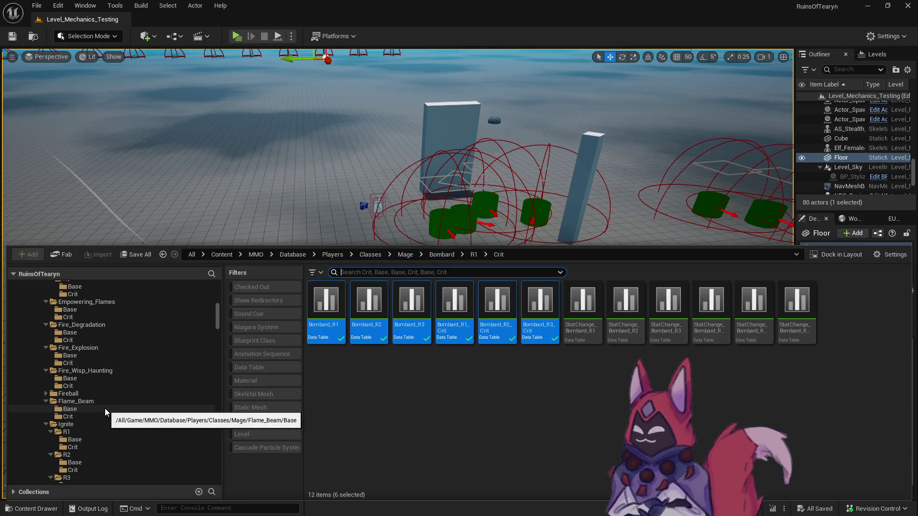
pyautogui.click(46, 394)
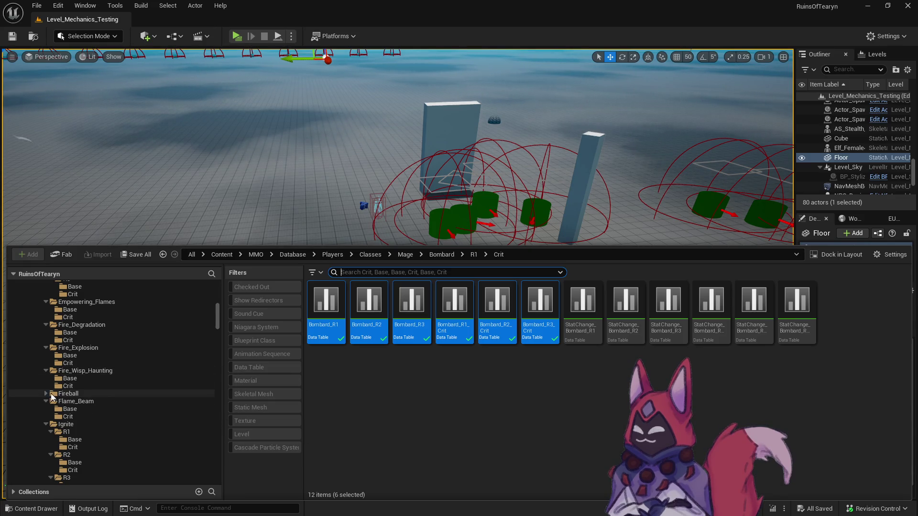
pyautogui.click(56, 402)
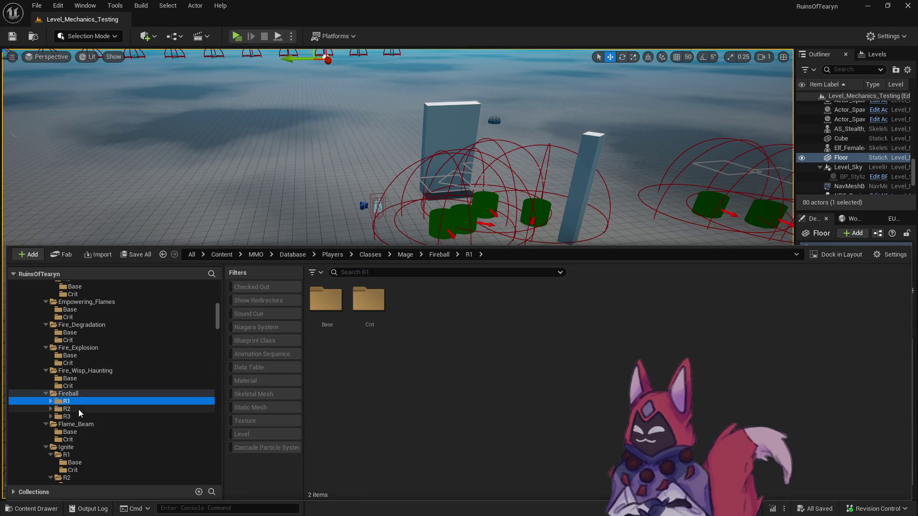
pyautogui.click(51, 401)
pyautogui.click(51, 424)
pyautogui.click(51, 447)
# Open the six Fireball tables from the R1–R3 Base and Crit folders
pyautogui.scroll(-2, 71, 407)
pyautogui.click(89, 363)
pyautogui.keyDown('ctrl'); pyautogui.click(90, 371); pyautogui.keyUp('ctrl')
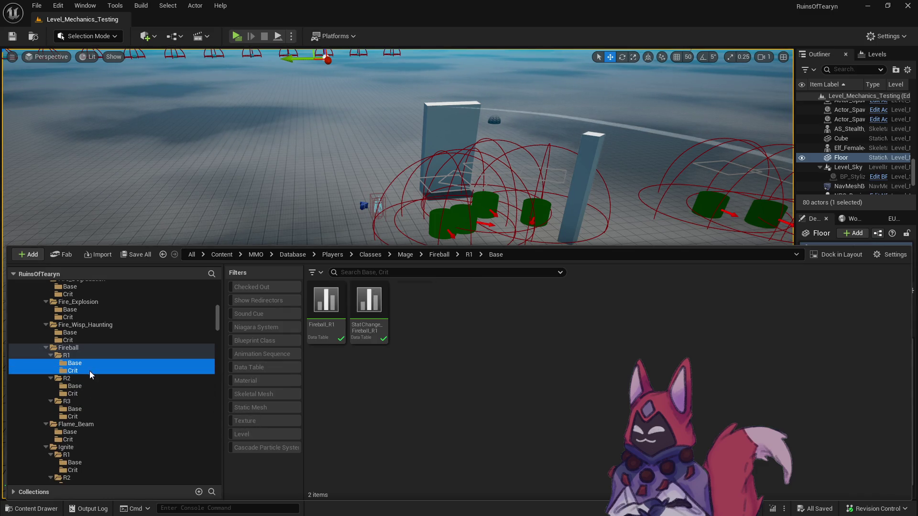
pyautogui.keyDown('ctrl'); pyautogui.click(87, 386); pyautogui.keyUp('ctrl')
pyautogui.keyDown('ctrl'); pyautogui.click(85, 394); pyautogui.keyUp('ctrl')
pyautogui.keyDown('ctrl'); pyautogui.click(93, 410); pyautogui.keyUp('ctrl')
pyautogui.keyDown('ctrl'); pyautogui.click(86, 417); pyautogui.keyUp('ctrl')
pyautogui.moveTo(326, 306); pyautogui.dragTo(345, 340)
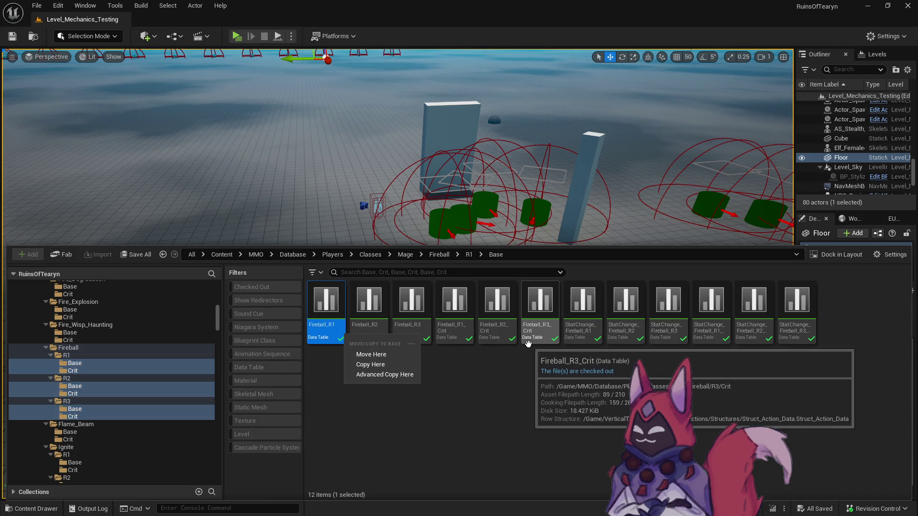
pyautogui.click(522, 383)
pyautogui.keyDown('shift'); pyautogui.click(548, 336); pyautogui.keyUp('shift')
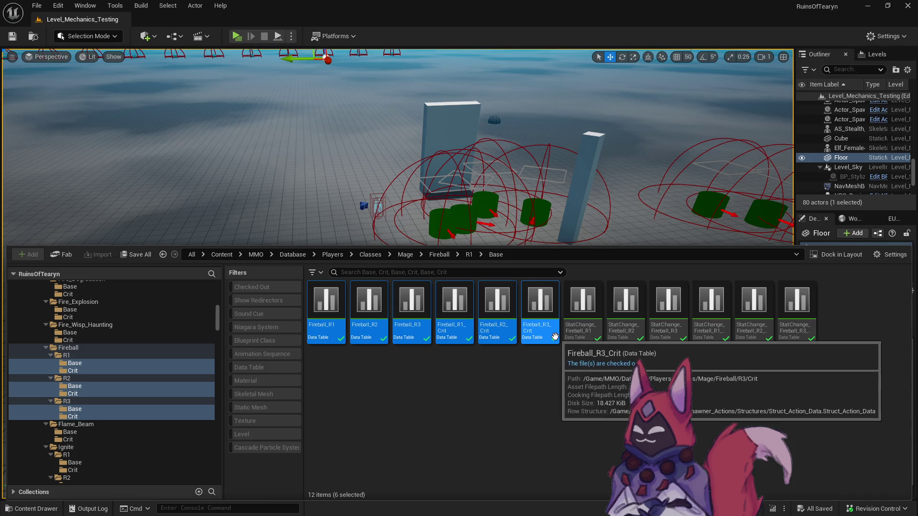
pyautogui.press('Return')
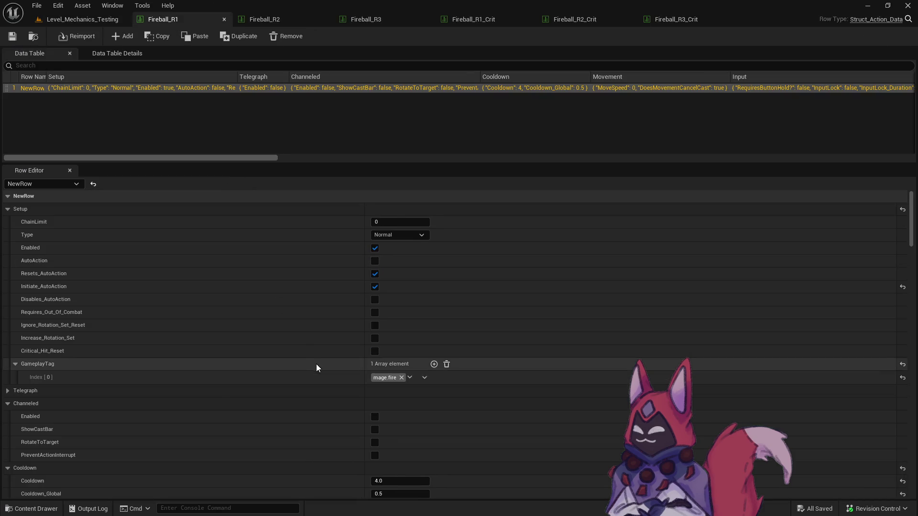
# Check each Fireball table's 4.0 cooldown, then close all the Fireball tabs
pyautogui.scroll(-5, 317, 362)
pyautogui.click(257, 19)
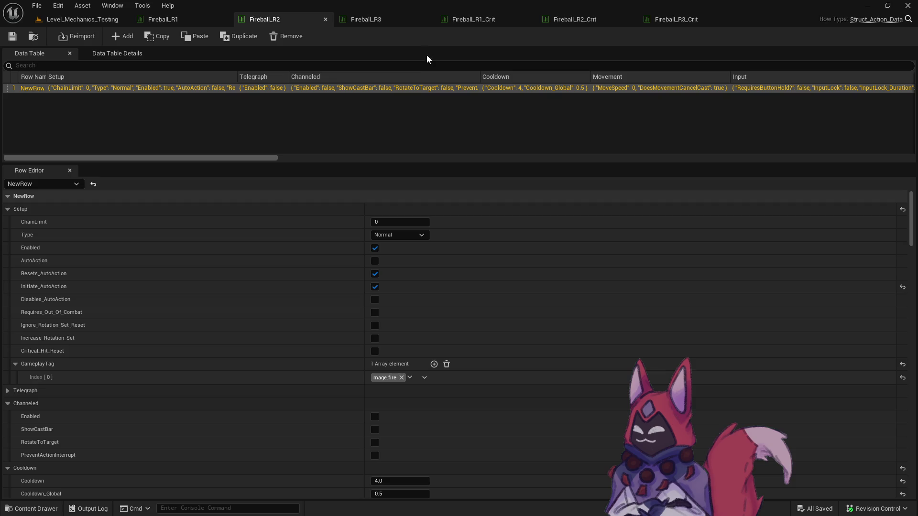
pyautogui.click(410, 19)
pyautogui.click(489, 20)
pyautogui.click(591, 19)
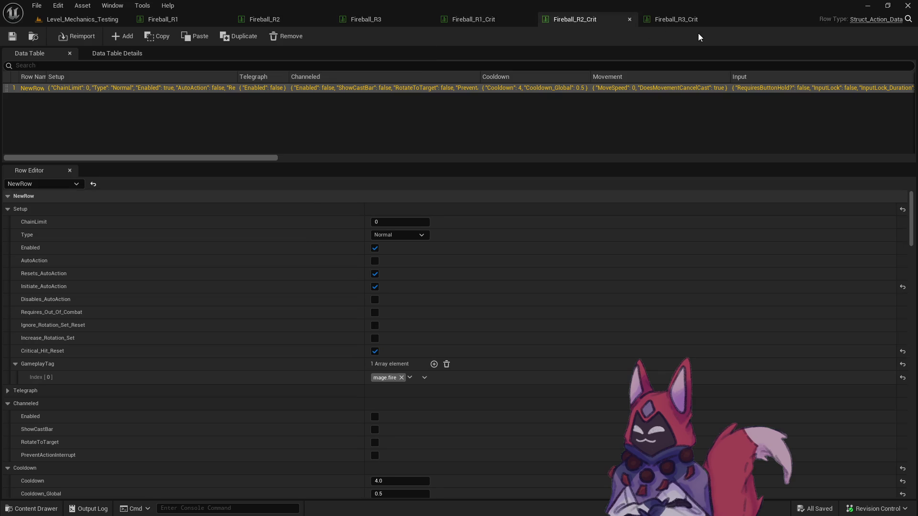
pyautogui.rightClick(158, 20)
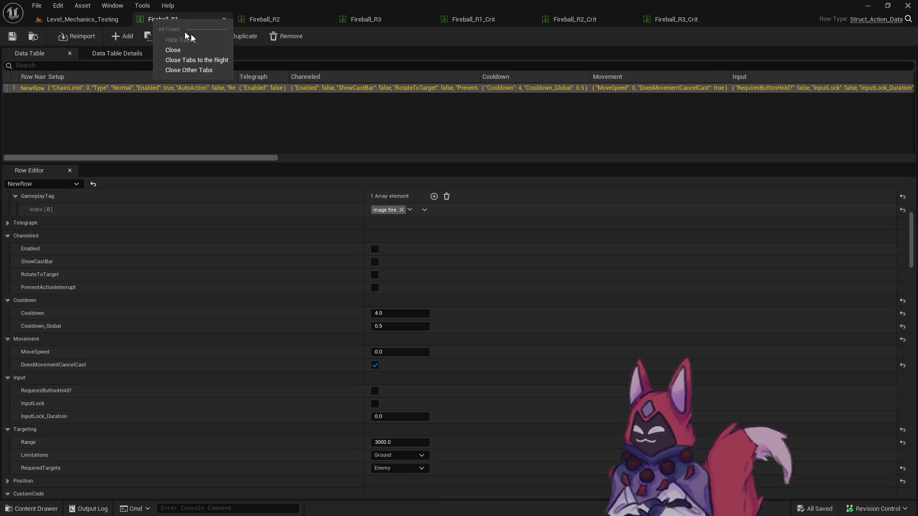
pyautogui.click(224, 20)
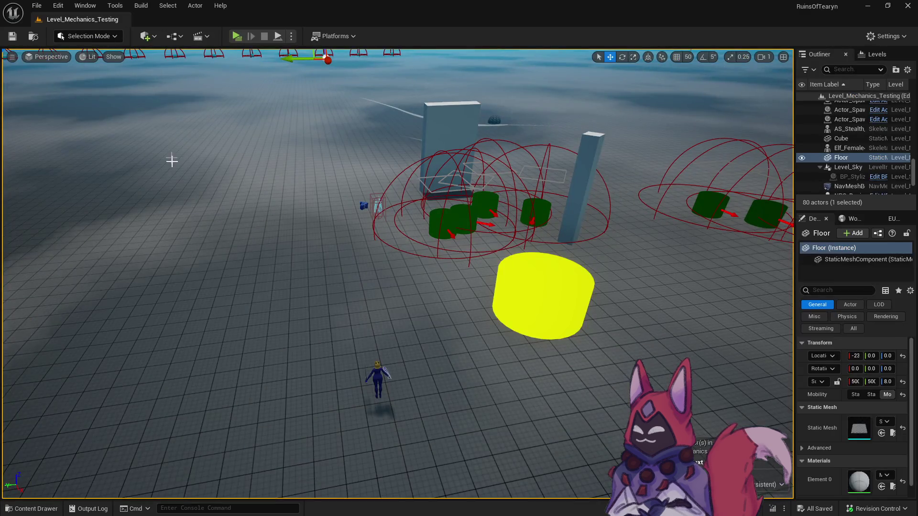
# Open the six Ignite tables from the R1–R3 Base and Crit folders
pyautogui.hotkey('ctrl', 'space')
pyautogui.scroll(-5, 150, 371)
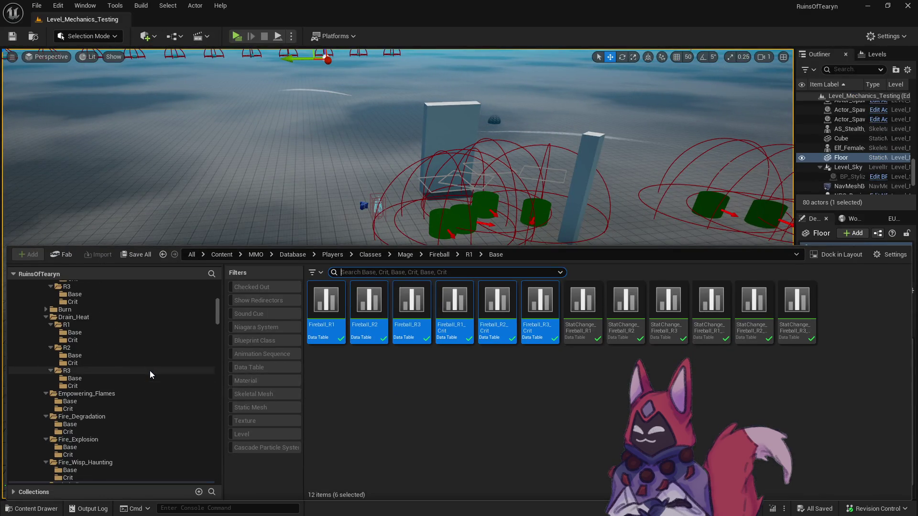
pyautogui.scroll(-9, 150, 371)
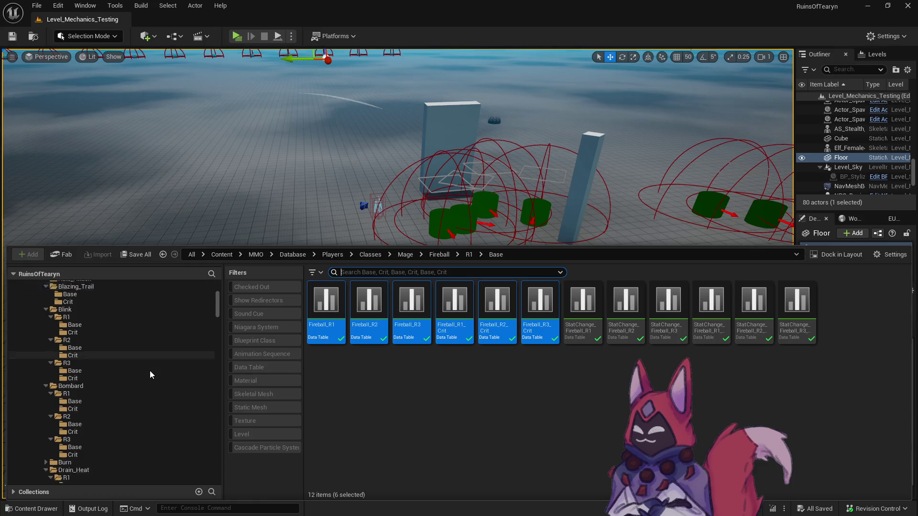
pyautogui.scroll(-5, 150, 371)
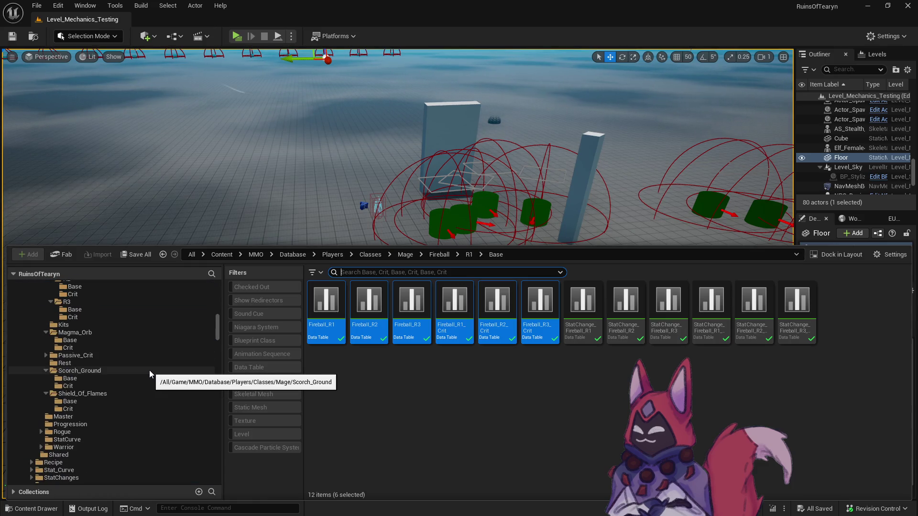
pyautogui.scroll(3, 130, 360)
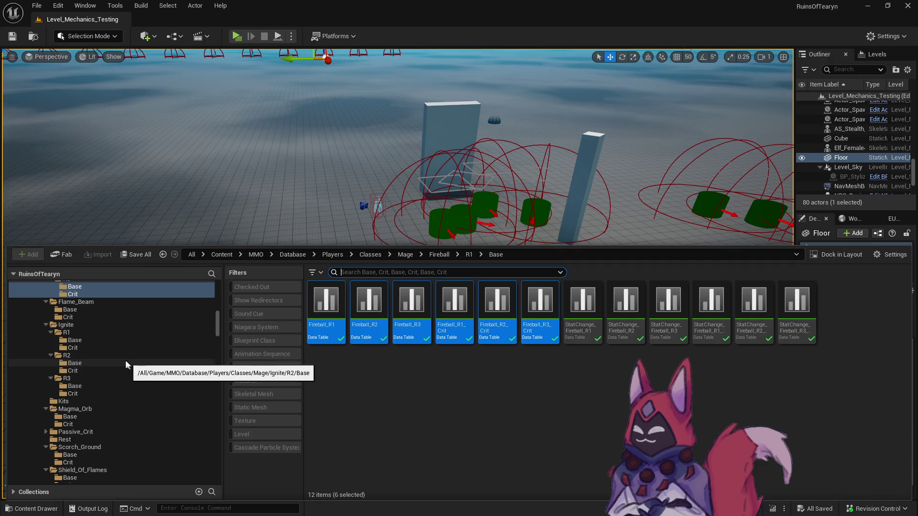
pyautogui.click(97, 341)
pyautogui.keyDown('ctrl'); pyautogui.click(96, 347); pyautogui.keyUp('ctrl')
pyautogui.keyDown('ctrl'); pyautogui.click(94, 363); pyautogui.keyUp('ctrl')
pyautogui.keyDown('ctrl'); pyautogui.click(93, 371); pyautogui.keyUp('ctrl')
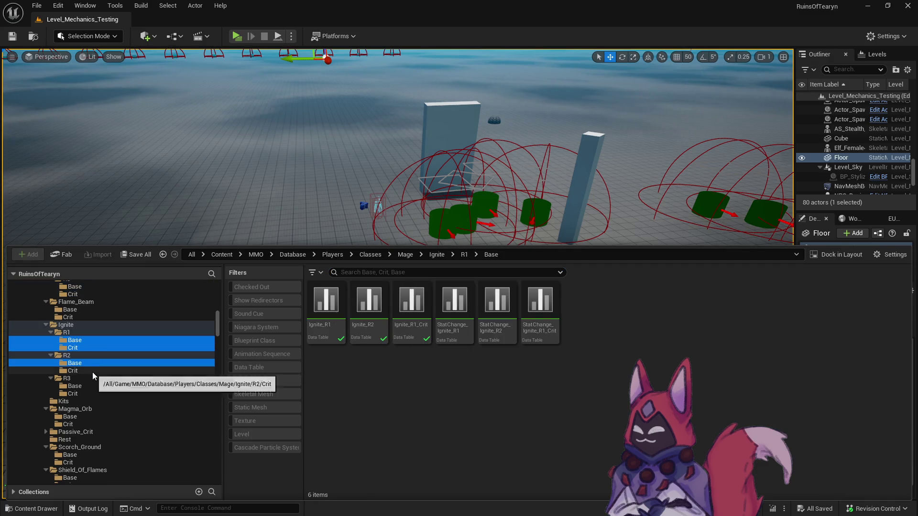
pyautogui.keyDown('ctrl'); pyautogui.click(88, 385); pyautogui.keyUp('ctrl')
pyautogui.keyDown('ctrl'); pyautogui.click(87, 393); pyautogui.keyUp('ctrl')
pyautogui.click(326, 306)
pyautogui.keyDown('shift'); pyautogui.click(546, 335); pyautogui.keyUp('shift')
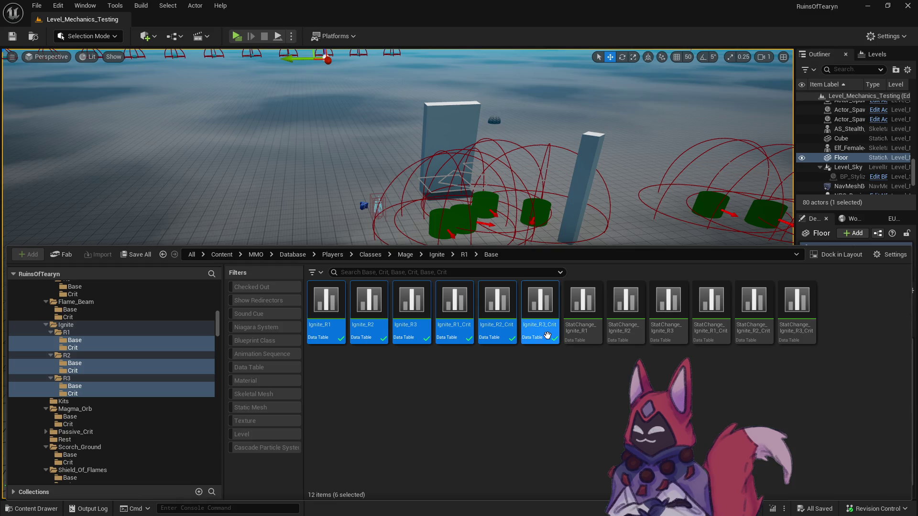
pyautogui.doubleClick(546, 335)
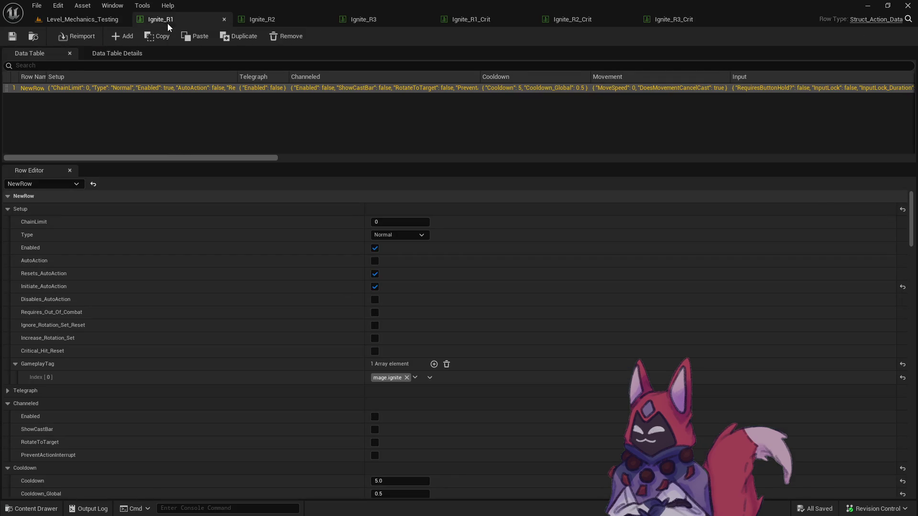
# Set the Cooldown to 10 in Ignite_R1, Ignite_R2 and Ignite_R3
pyautogui.scroll(-15, 325, 266)
pyautogui.scroll(-10, 322, 261)
pyautogui.scroll(10, 322, 260)
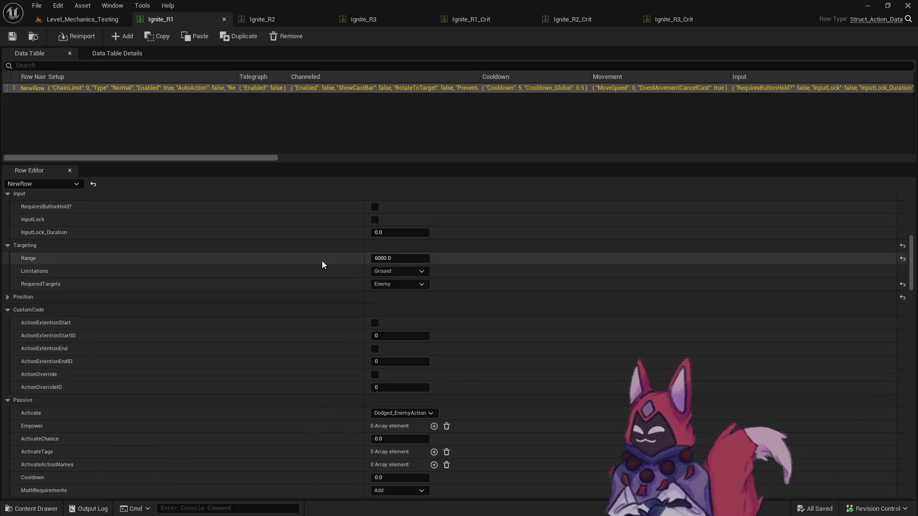
pyautogui.scroll(8, 323, 260)
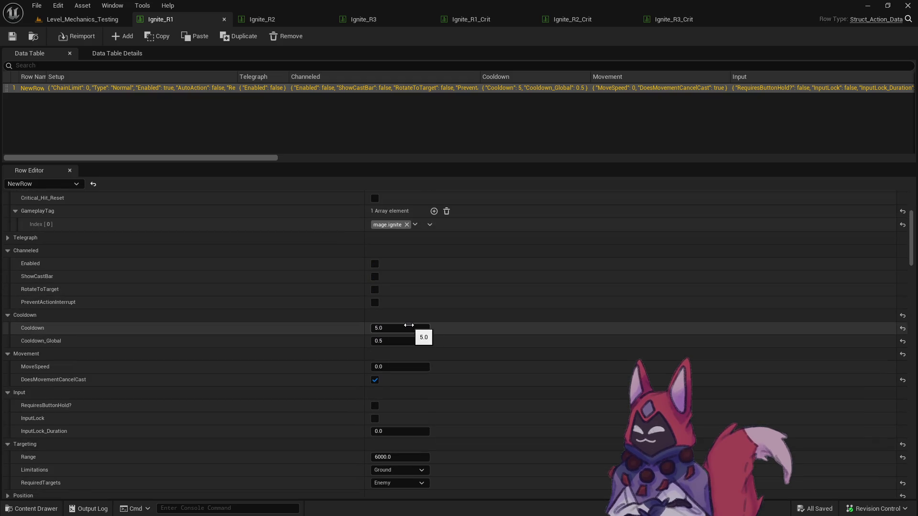
pyautogui.write('10')
pyautogui.press('Return')
pyautogui.click(299, 24)
pyautogui.click(413, 482)
pyautogui.write('10')
pyautogui.press('Return')
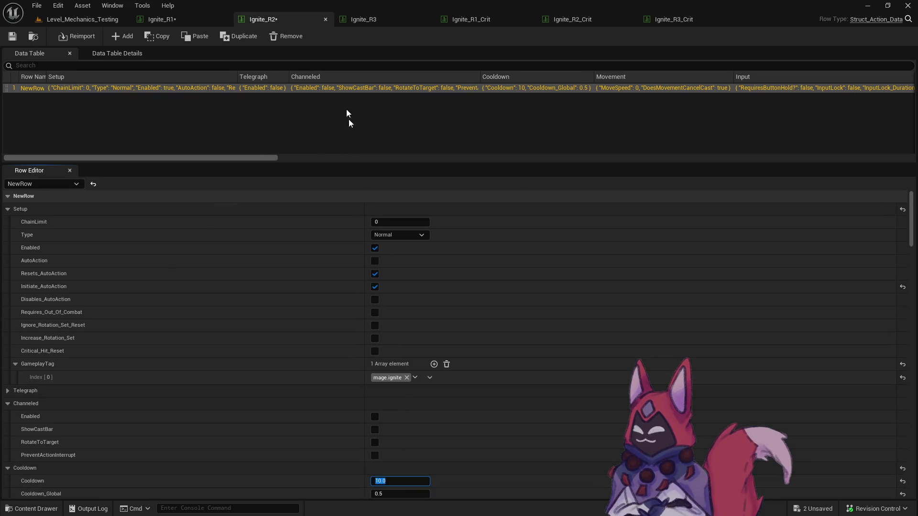
pyautogui.click(377, 16)
pyautogui.click(397, 481)
pyautogui.write('10.0')
# Set the Cooldown to 10.0 in Ignite_R1_Crit, Ignite_R2_Crit and Ignite_R3_Crit
pyautogui.click(483, 20)
pyautogui.click(410, 481)
pyautogui.write('10.0')
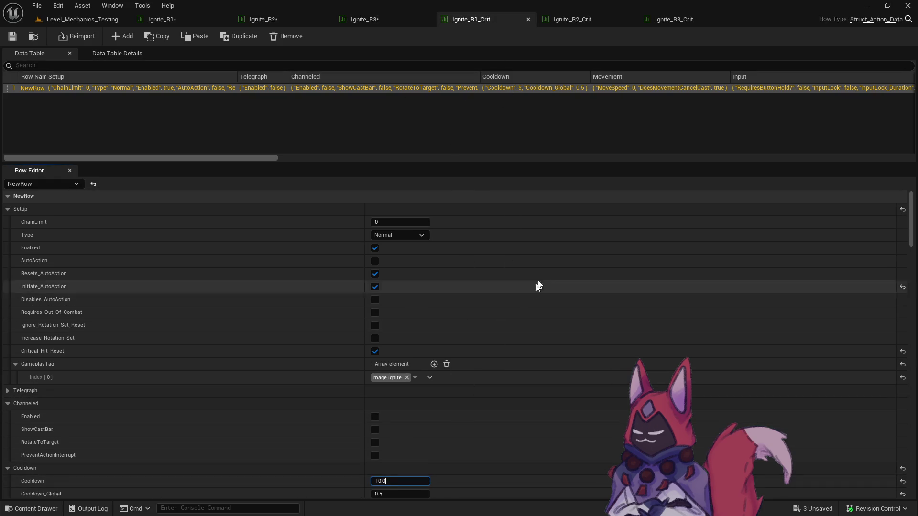
pyautogui.click(567, 21)
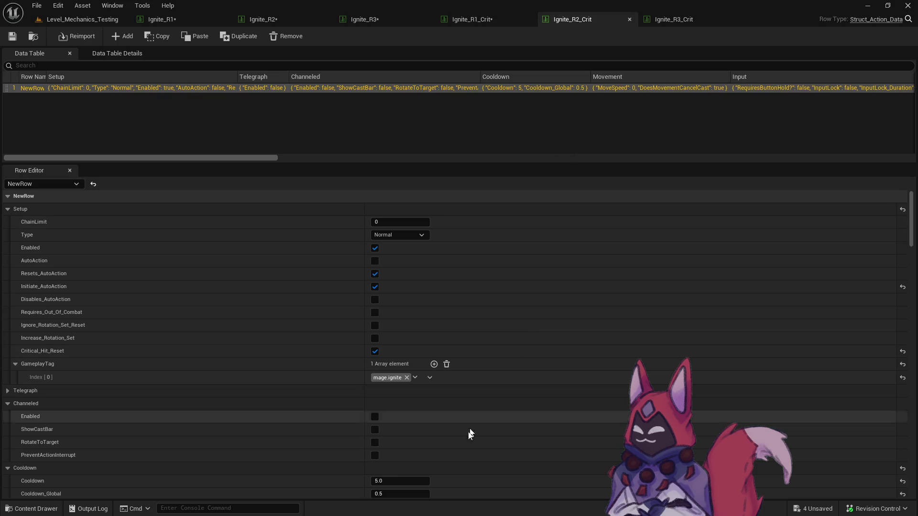
pyautogui.click(420, 481)
pyautogui.write('10.0')
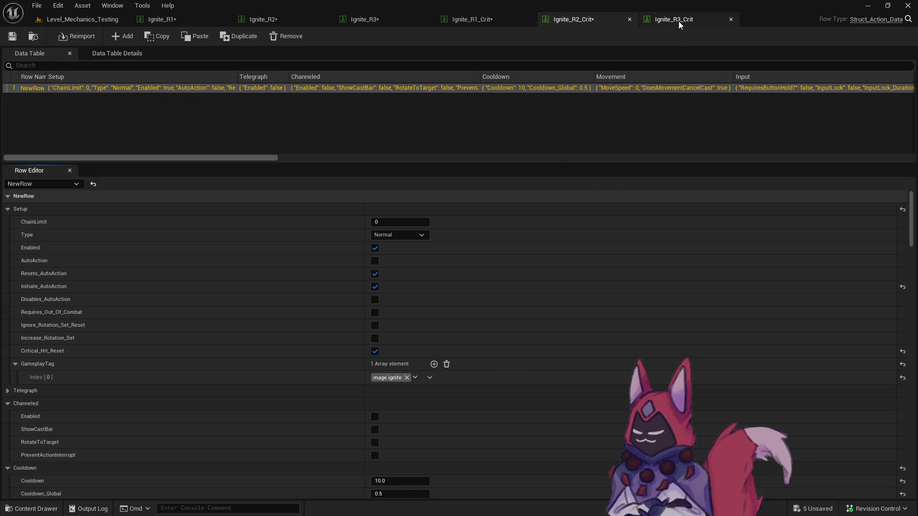
pyautogui.click(678, 21)
pyautogui.click(411, 481)
pyautogui.write('10.0')
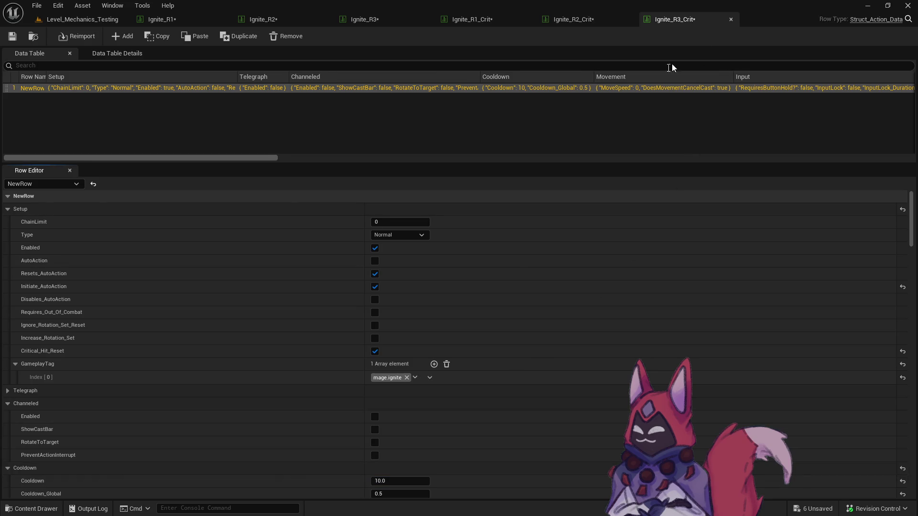
# Close the Ignite table editors and return to Level_Mechanics_Testing
pyautogui.click(172, 22)
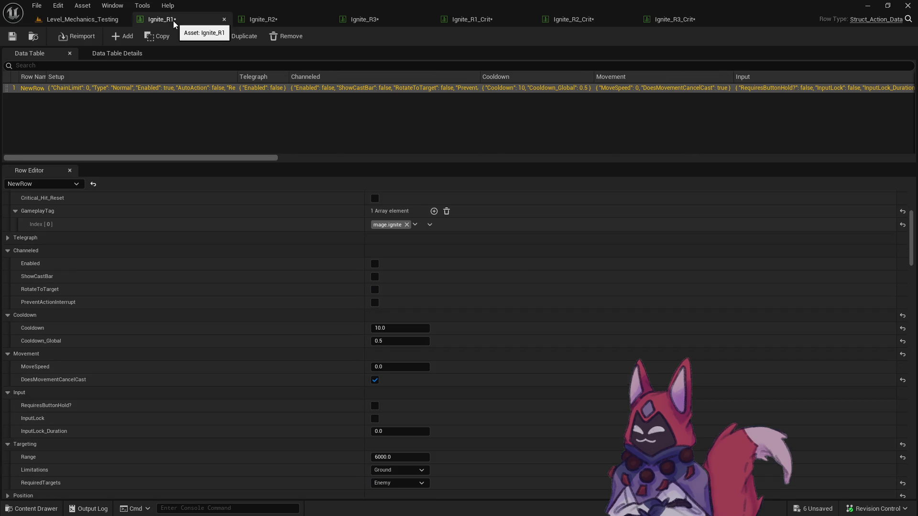
pyautogui.rightClick(174, 24)
pyautogui.press('Escape')
pyautogui.click(224, 19)
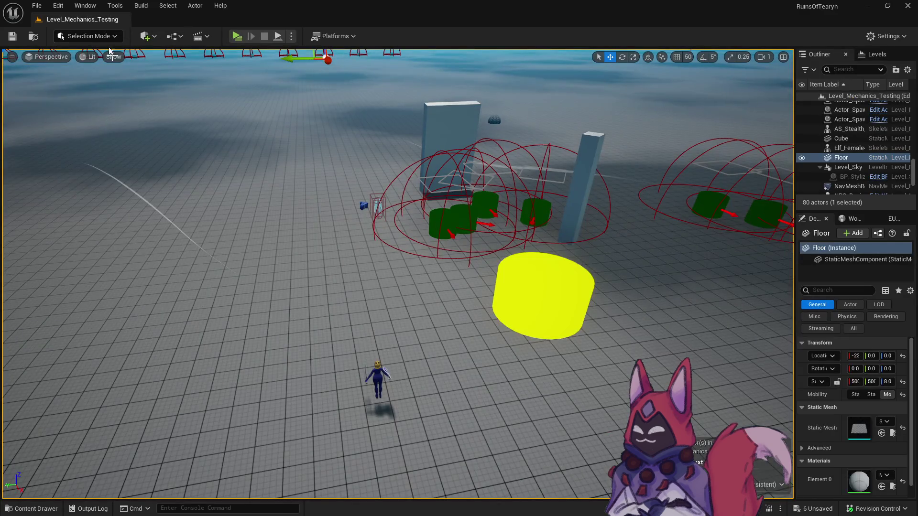
# Save all six modified Ignite data tables with Save All
pyautogui.hotkey('ctrl', 'space')
pyautogui.click(136, 255)
pyautogui.click(526, 373)
pyautogui.click(435, 414)
# Collapse the Mage ability folders from Blazing_Trail through Scorch_Ground in the folder tree
pyautogui.scroll(2, 154, 363)
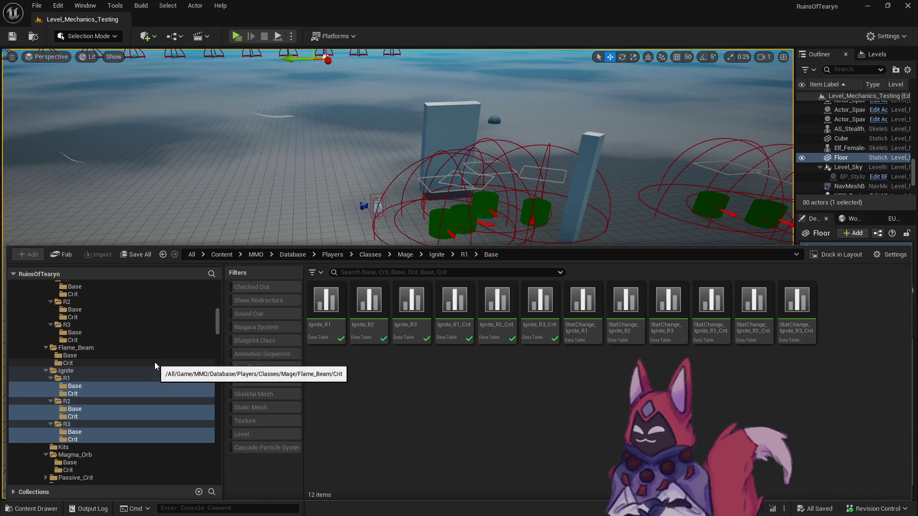
pyautogui.scroll(7, 113, 361)
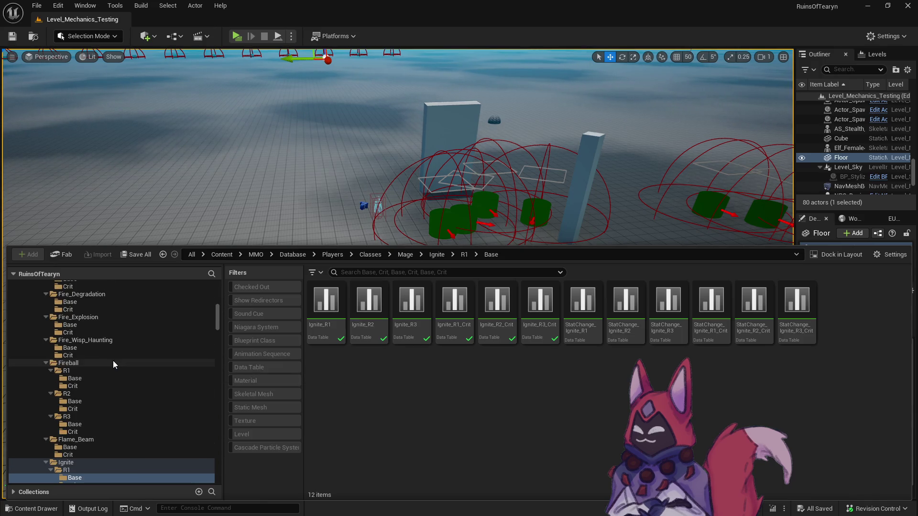
pyautogui.scroll(9, 114, 364)
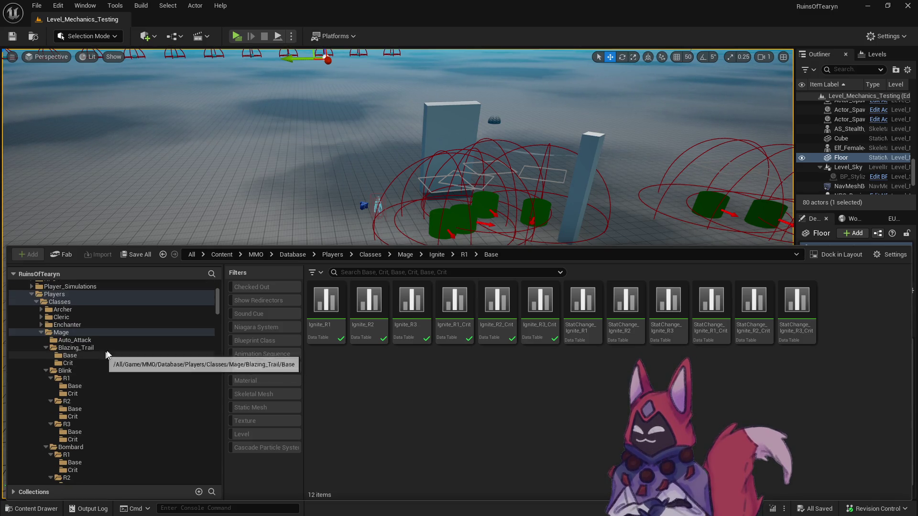
pyautogui.click(46, 348)
pyautogui.click(46, 355)
pyautogui.click(45, 363)
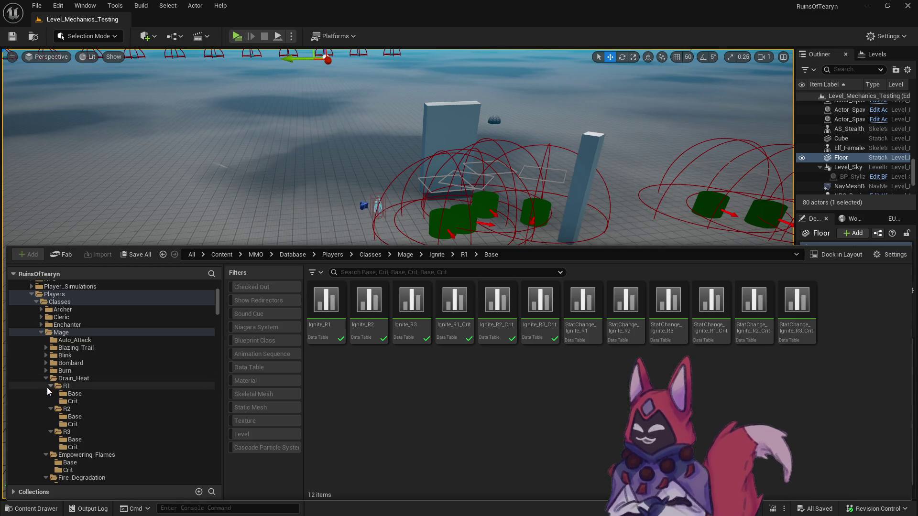
pyautogui.click(47, 379)
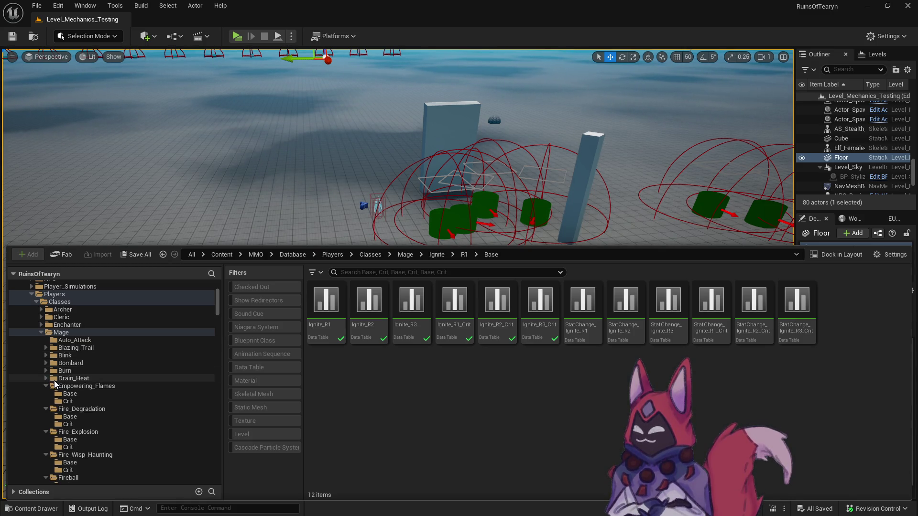
pyautogui.click(44, 387)
pyautogui.click(44, 394)
pyautogui.click(46, 401)
pyautogui.click(46, 409)
pyautogui.click(46, 416)
pyautogui.click(47, 424)
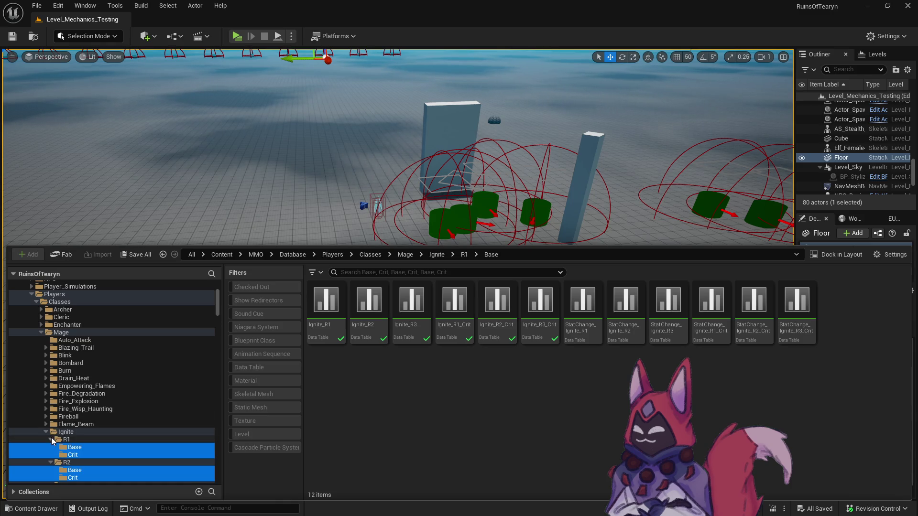
pyautogui.click(47, 432)
pyautogui.scroll(-2, 70, 444)
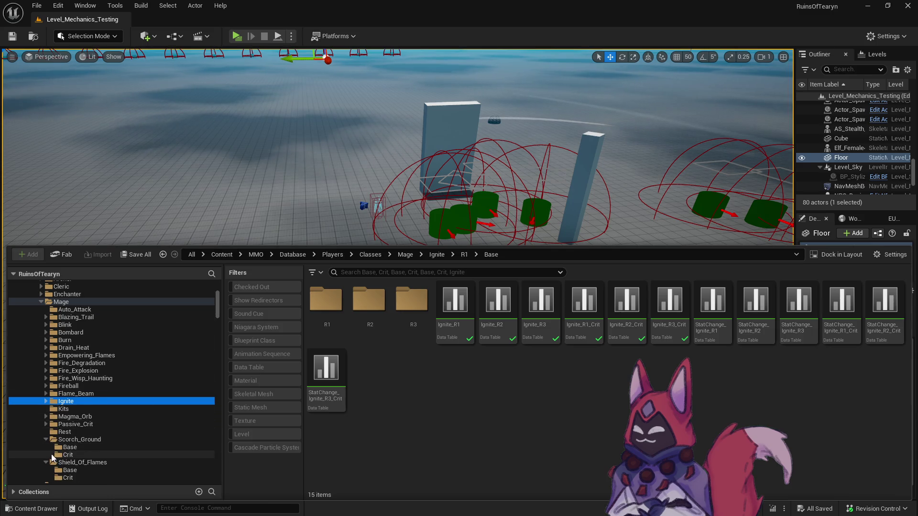
pyautogui.click(46, 440)
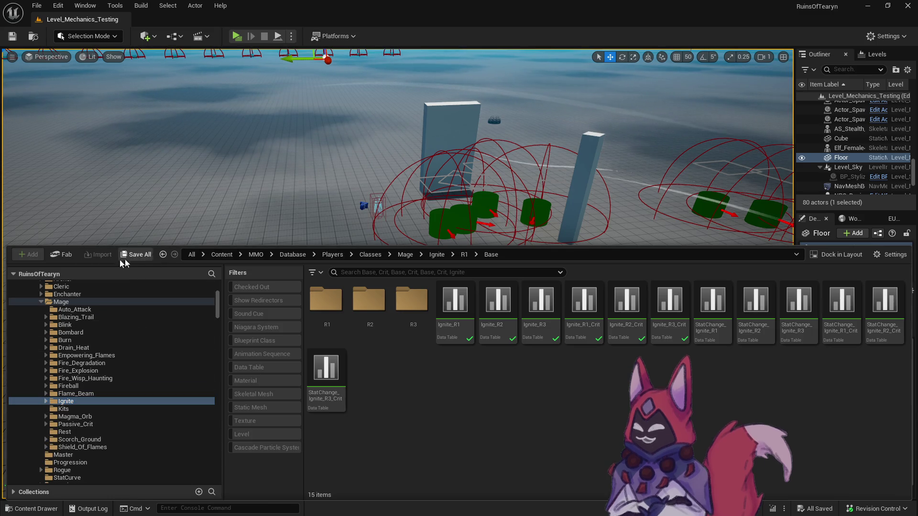
pyautogui.scroll(2, 209, 286)
# List the Mage class folder's 20 ability folders in the asset browser
pyautogui.rightClick(64, 332)
pyautogui.click(330, 337)
pyautogui.click(485, 482)
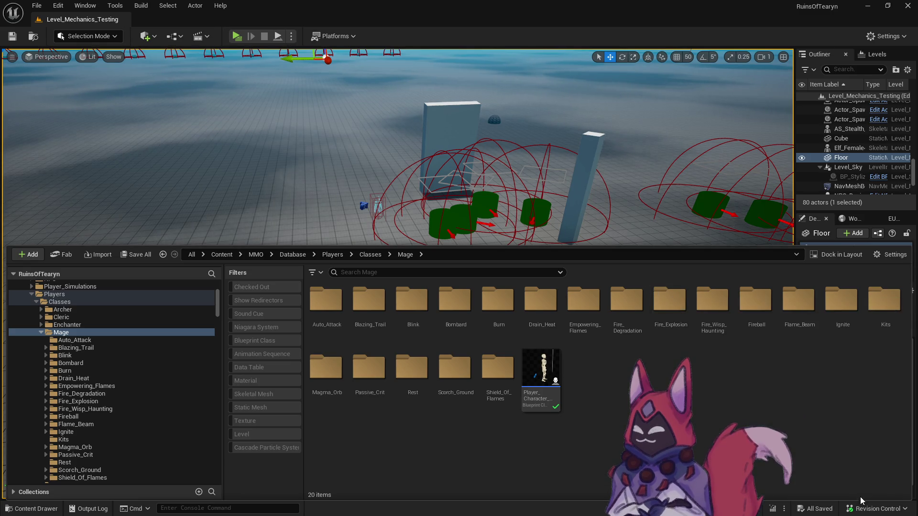
pyautogui.click(870, 512)
# Look over the Submit Files list from Revision Control, then cancel without submitting
pyautogui.click(841, 455)
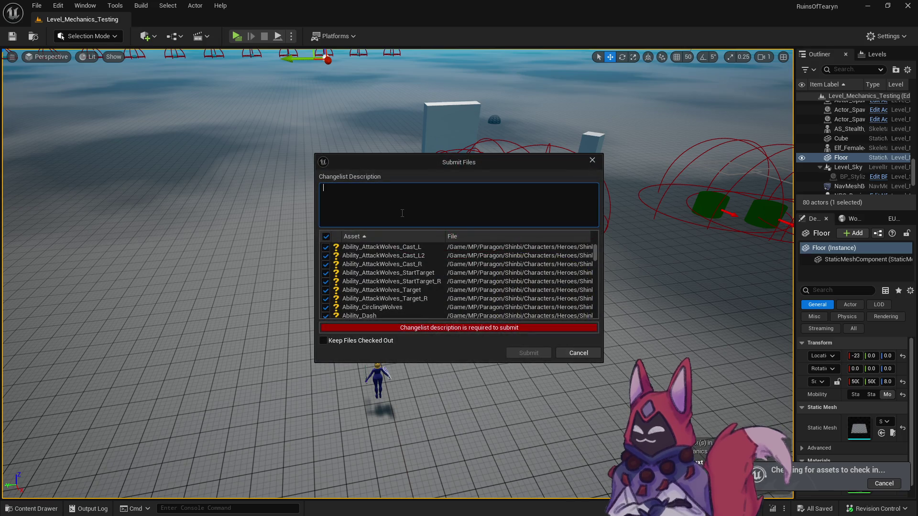
pyautogui.click(592, 160)
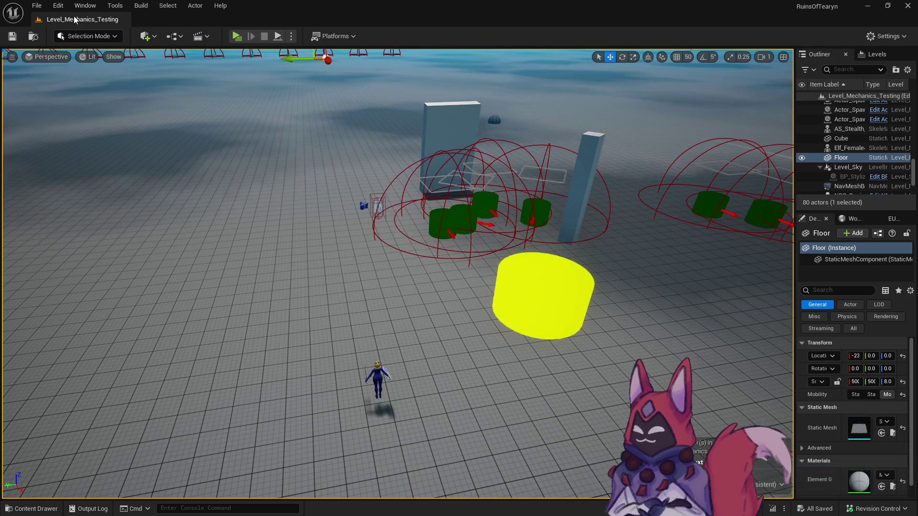